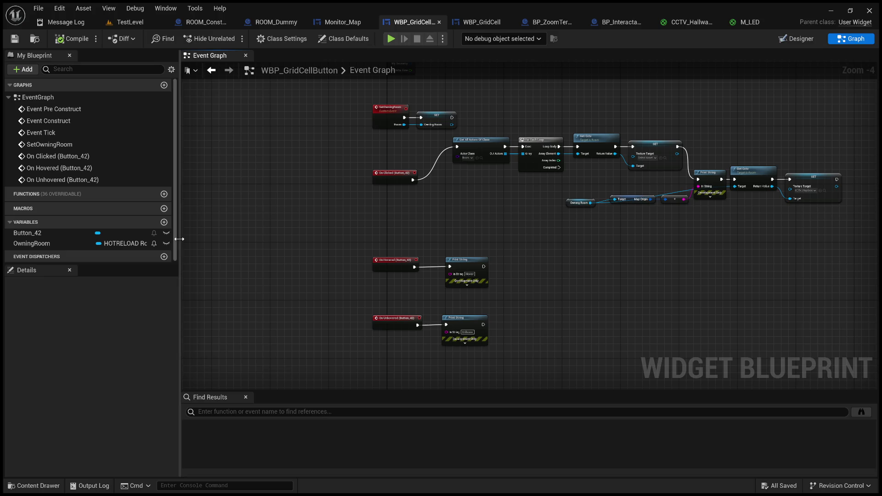
# Widen the My Blueprint panel and recompile the WBP_GridCellButton blueprint.
pyautogui.moveTo(180, 239); pyautogui.dragTo(355, 243)
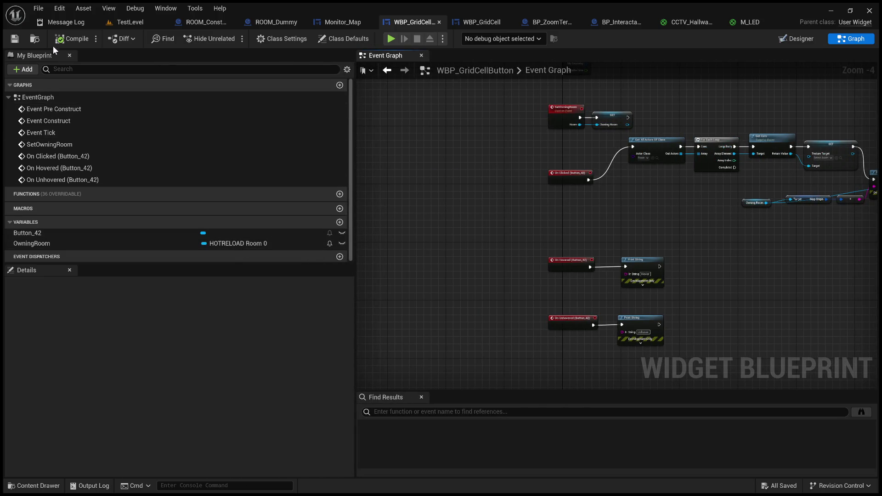
pyautogui.click(66, 39)
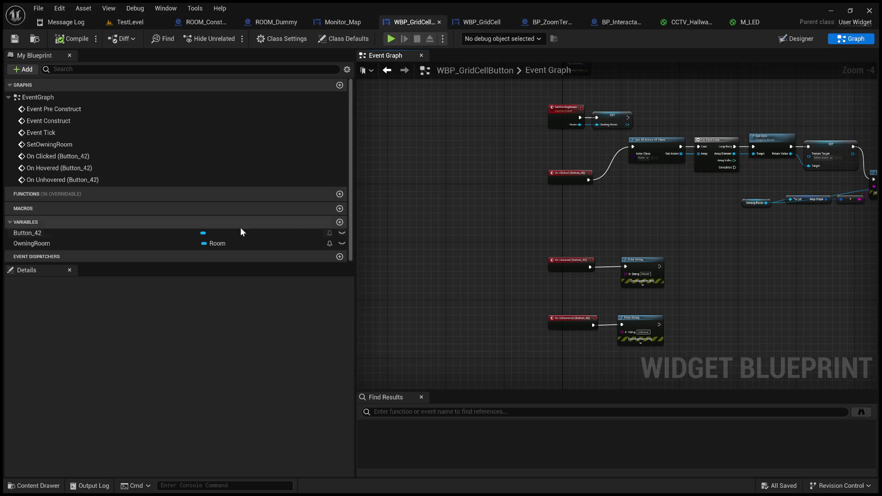
pyautogui.scroll(3, 693, 221)
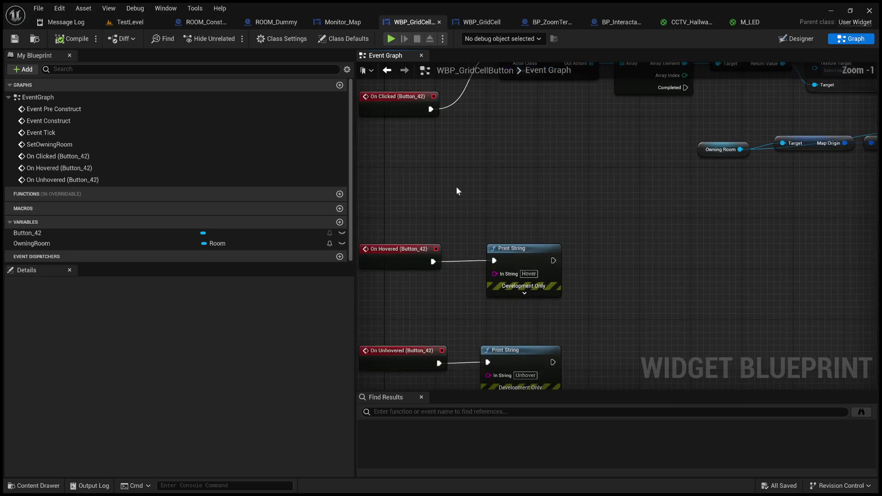
pyautogui.moveTo(354, 180); pyautogui.dragTo(203, 180)
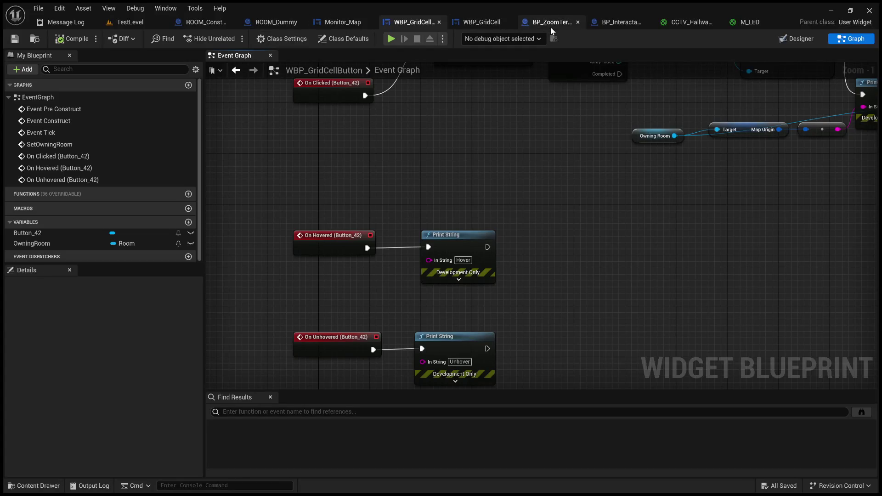
# Zoom and pan the Event Graph to frame the On Hovered and On Unhovered events.
pyautogui.moveTo(512, 136); pyautogui.dragTo(529, 119)
pyautogui.scroll(1, 528, 120)
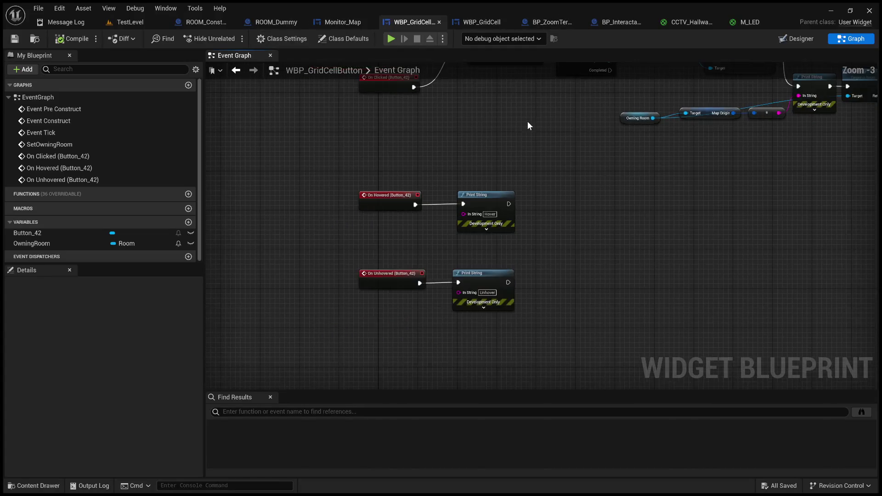
pyautogui.moveTo(505, 148); pyautogui.dragTo(529, 186)
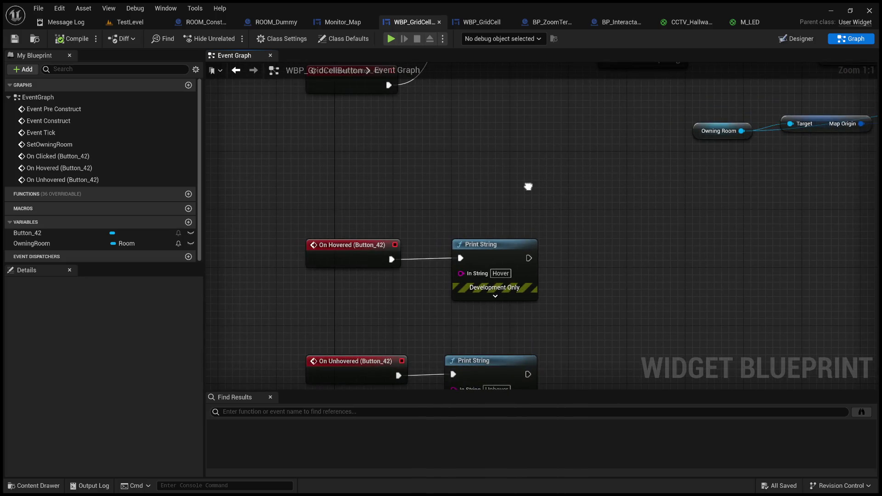
pyautogui.scroll(-3, 528, 190)
pyautogui.moveTo(558, 191); pyautogui.dragTo(497, 259)
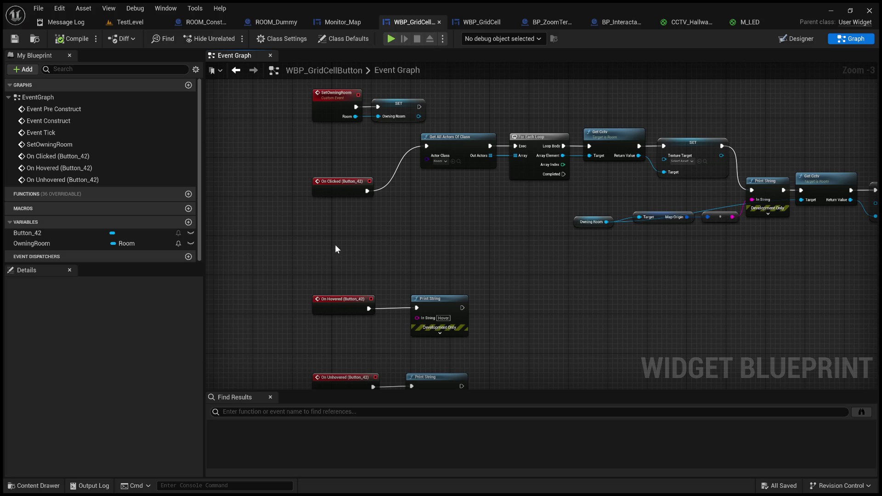
pyautogui.moveTo(334, 260)
pyautogui.mouseDown()
pyautogui.moveTo(358, 242)
pyautogui.moveTo(362, 99)
pyautogui.moveTo(381, 169)
pyautogui.moveTo(379, 161)
pyautogui.mouseUp()
# Zoom in and recentre the On Hovered nodes in WBP_GridCellButton.
pyautogui.scroll(3, 506, 230)
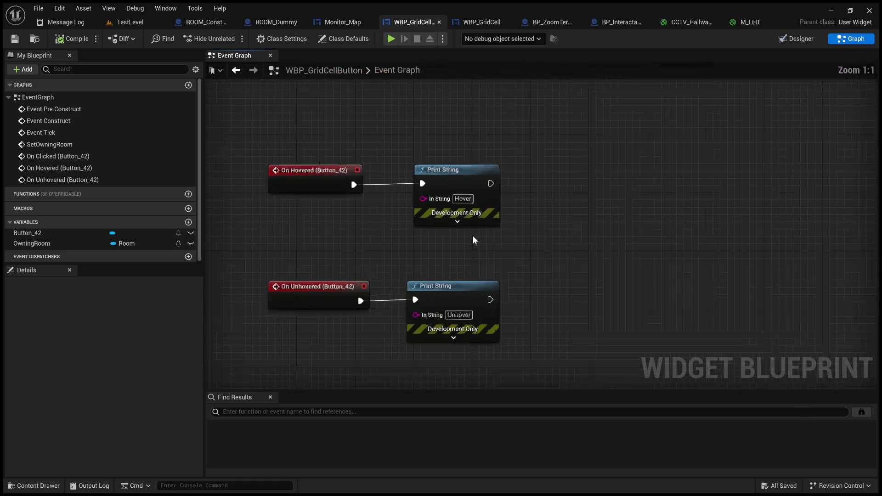
pyautogui.moveTo(512, 240); pyautogui.dragTo(495, 235)
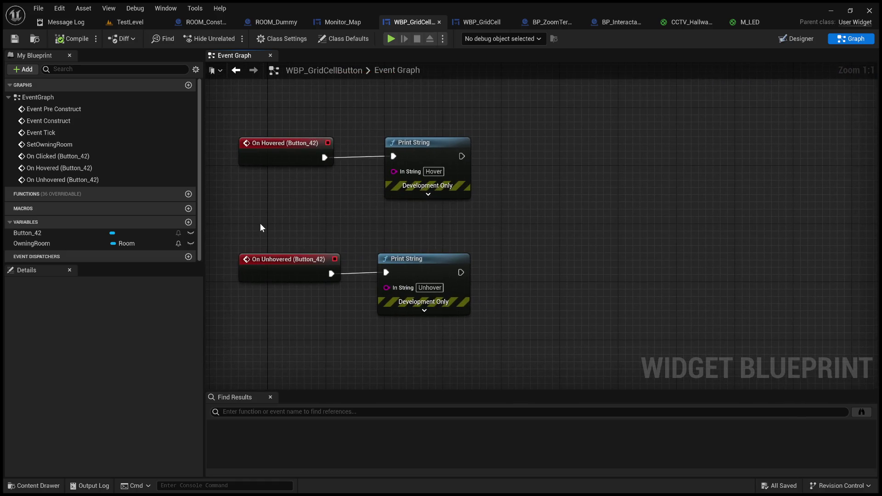
pyautogui.moveTo(252, 219)
pyautogui.mouseDown()
pyautogui.moveTo(270, 232)
pyautogui.moveTo(259, 225)
pyautogui.mouseUp()
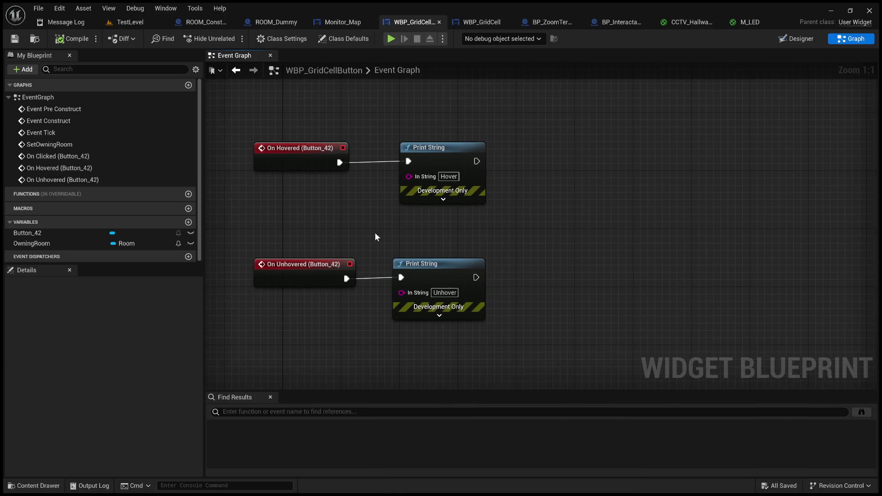
# Check WBP_GridCell's Hover event, then switch over to the Monitor_Map widget blueprint.
pyautogui.click(485, 24)
pyautogui.scroll(3, 415, 192)
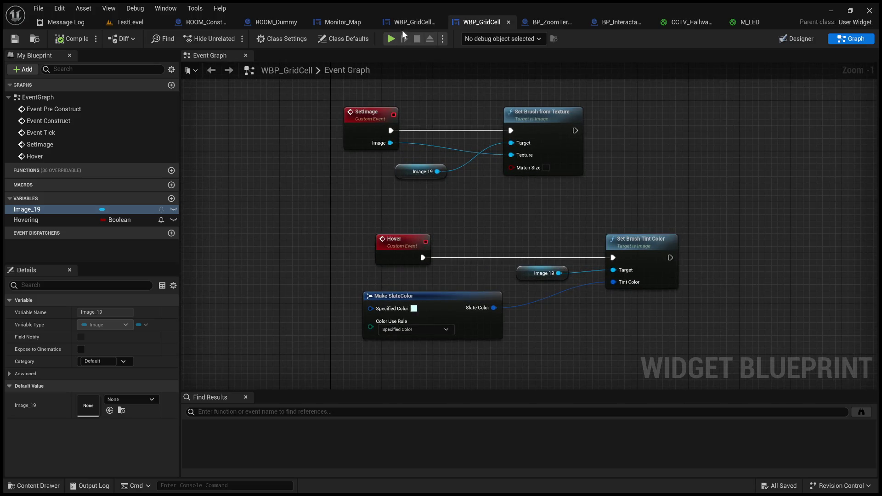
pyautogui.click(411, 21)
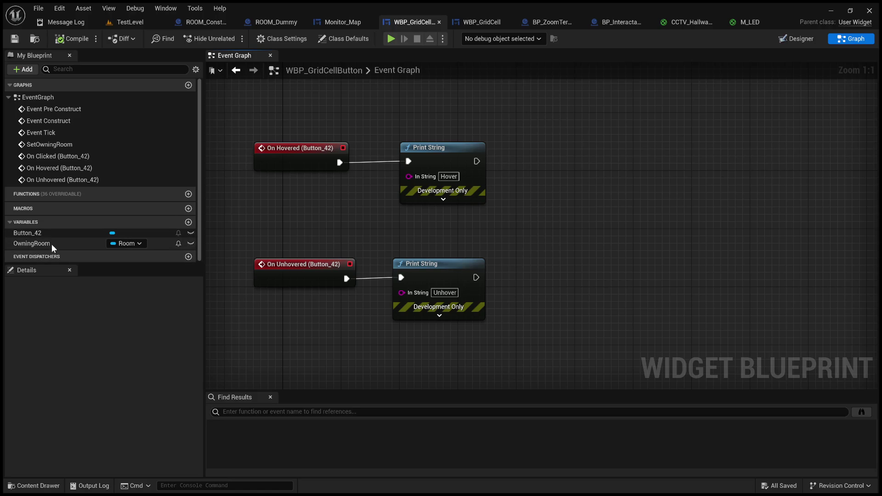
pyautogui.click(333, 22)
# Switch Monitor_Map to its Event Graph and locate the grid cell widget creation nodes.
pyautogui.click(836, 41)
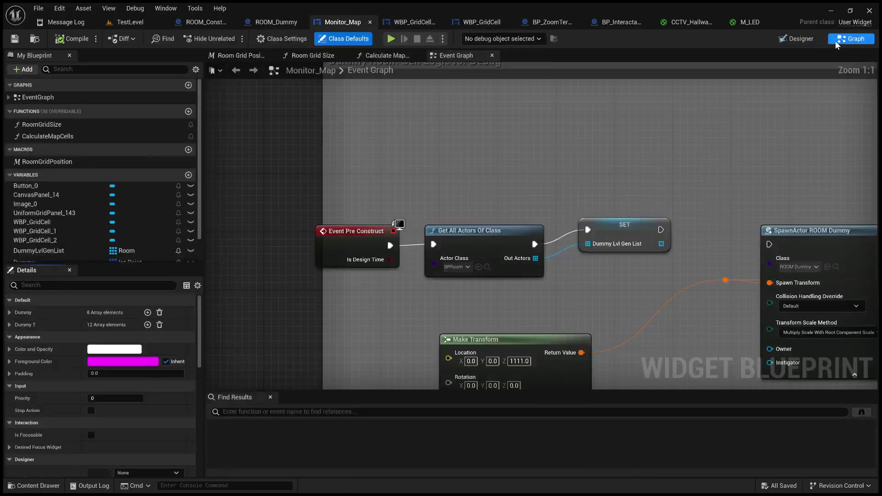
pyautogui.scroll(-4, 586, 201)
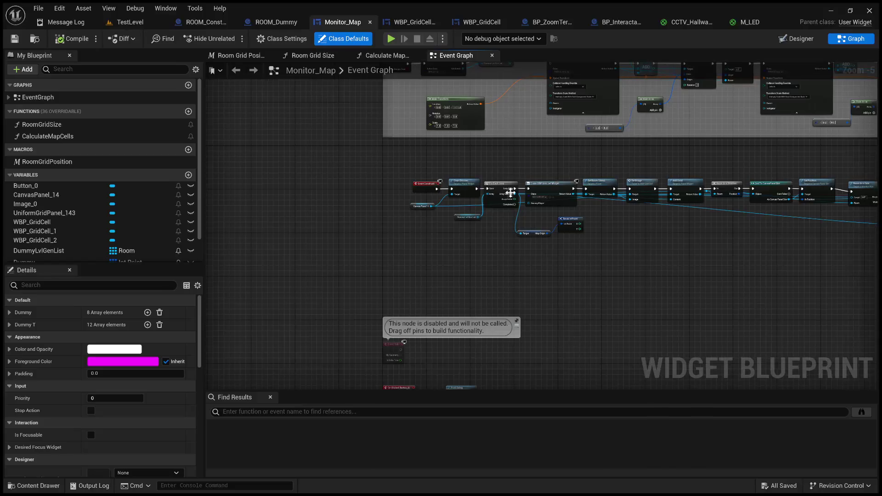
pyautogui.scroll(4, 591, 226)
pyautogui.moveTo(592, 226); pyautogui.dragTo(439, 253)
pyautogui.click(499, 173)
pyautogui.moveTo(499, 172)
pyautogui.mouseDown()
pyautogui.moveTo(335, 280)
pyautogui.moveTo(354, 314)
pyautogui.moveTo(422, 284)
pyautogui.mouseUp()
pyautogui.click(286, 206)
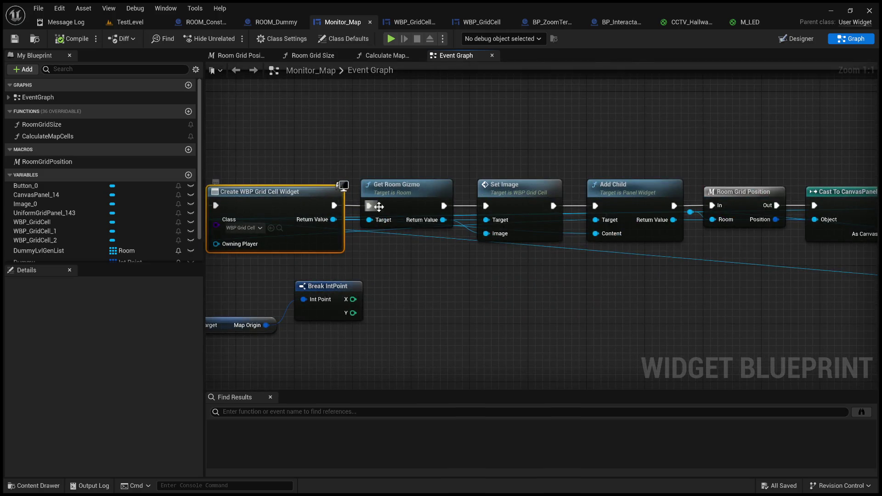
pyautogui.click(422, 194)
pyautogui.moveTo(492, 259)
pyautogui.mouseDown()
pyautogui.moveTo(528, 258)
pyautogui.moveTo(387, 244)
pyautogui.moveTo(128, 247)
pyautogui.moveTo(372, 252)
pyautogui.moveTo(674, 236)
pyautogui.moveTo(443, 242)
pyautogui.mouseUp()
# Add a SET Map Widget node on the Array Element, fed by the created widget, between creation and Get Room Gizmo.
pyautogui.moveTo(418, 197)
pyautogui.mouseDown()
pyautogui.moveTo(589, 355)
pyautogui.moveTo(600, 355)
pyautogui.mouseUp()
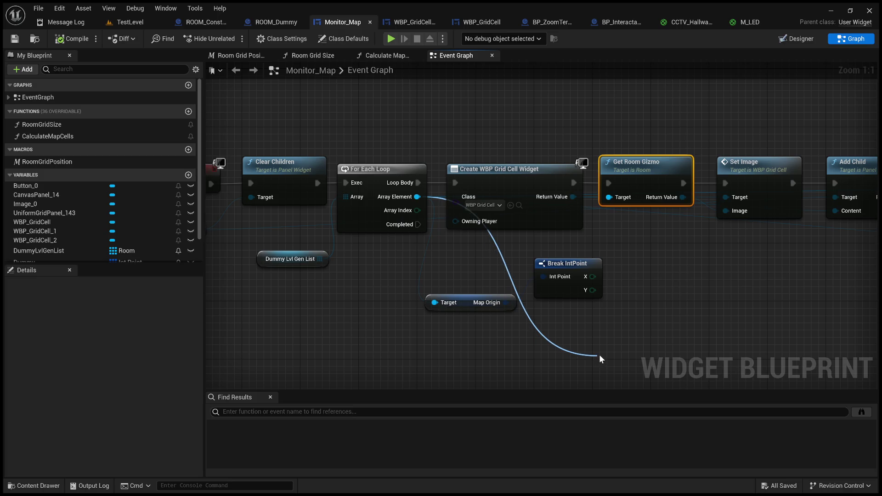
pyautogui.click(693, 300)
pyautogui.moveTo(637, 359); pyautogui.dragTo(707, 299)
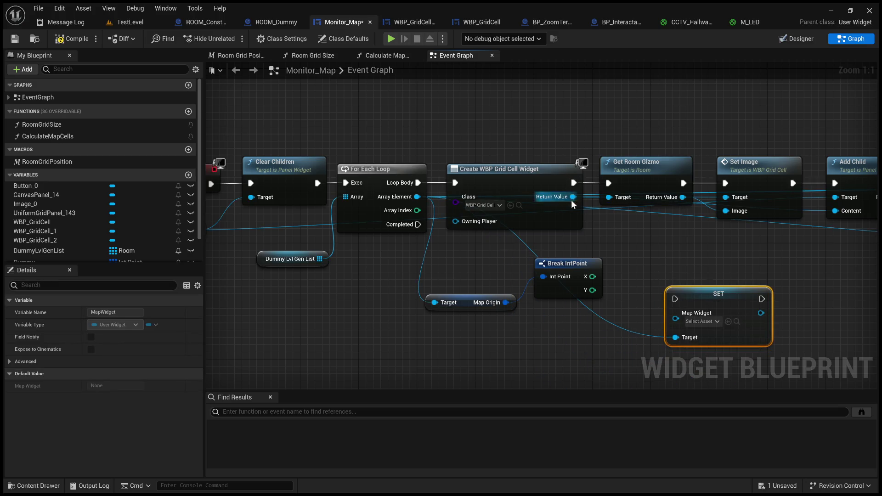
pyautogui.moveTo(573, 197)
pyautogui.mouseDown()
pyautogui.moveTo(669, 322)
pyautogui.moveTo(675, 319)
pyautogui.mouseUp()
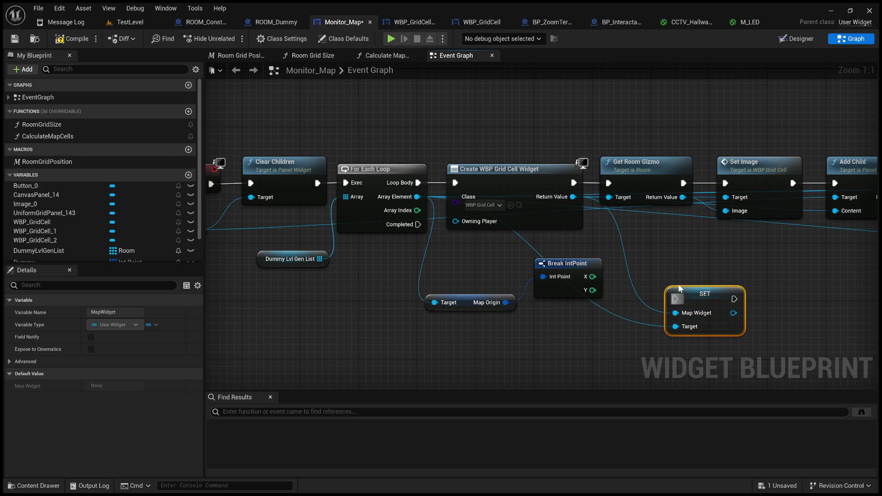
pyautogui.moveTo(573, 183); pyautogui.dragTo(675, 304)
pyautogui.moveTo(734, 299); pyautogui.dragTo(609, 187)
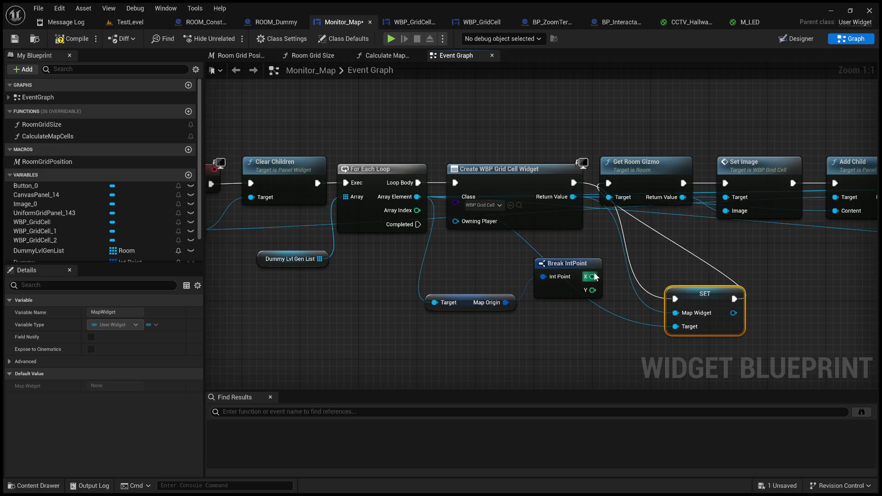
# Shift the Event Construct chain left and slot the SET node into the execution line.
pyautogui.scroll(-4, 593, 276)
pyautogui.moveTo(663, 335)
pyautogui.mouseDown()
pyautogui.moveTo(469, 209)
pyautogui.moveTo(469, 225)
pyautogui.moveTo(362, 226)
pyautogui.mouseUp()
pyautogui.click(668, 262)
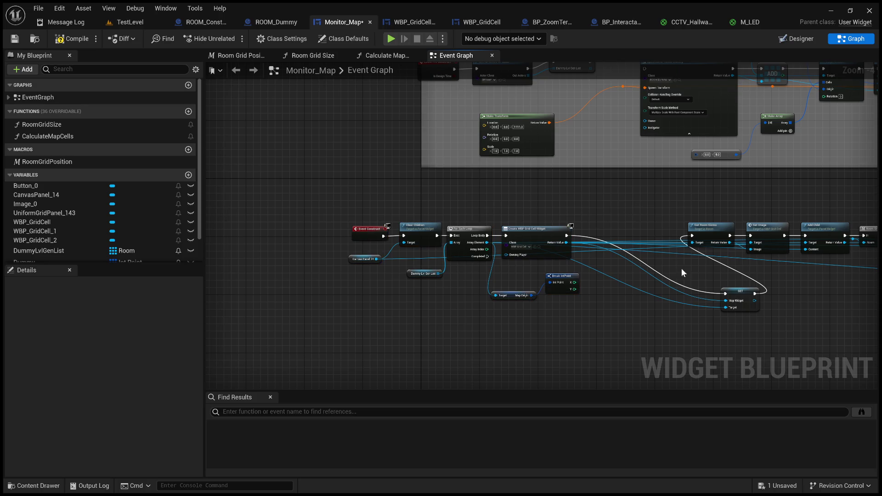
pyautogui.moveTo(734, 295); pyautogui.dragTo(642, 232)
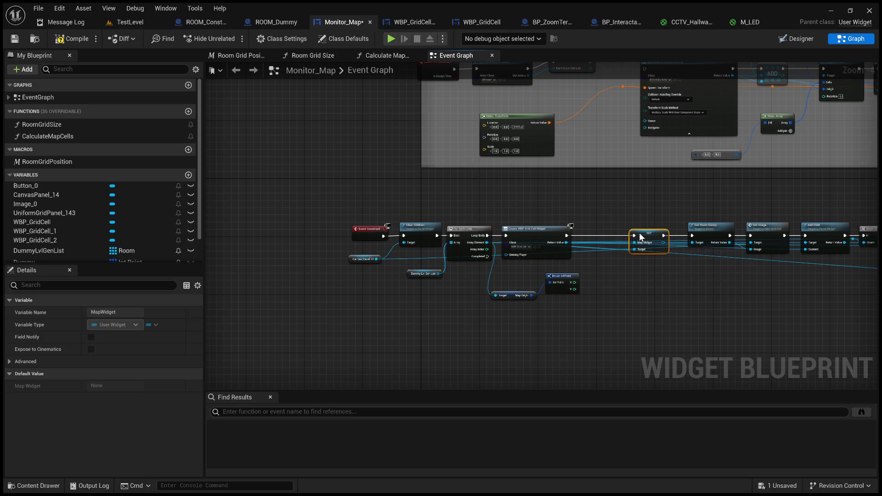
pyautogui.click(596, 216)
pyautogui.scroll(4, 597, 220)
pyautogui.moveTo(502, 225)
pyautogui.mouseDown()
pyautogui.moveTo(558, 187)
pyautogui.moveTo(352, 181)
pyautogui.mouseUp()
pyautogui.moveTo(534, 226); pyautogui.dragTo(570, 225)
# Tidy the spacing of the whole construct loop chain and compile Monitor_Map.
pyautogui.click(487, 197)
pyautogui.scroll(-1, 487, 196)
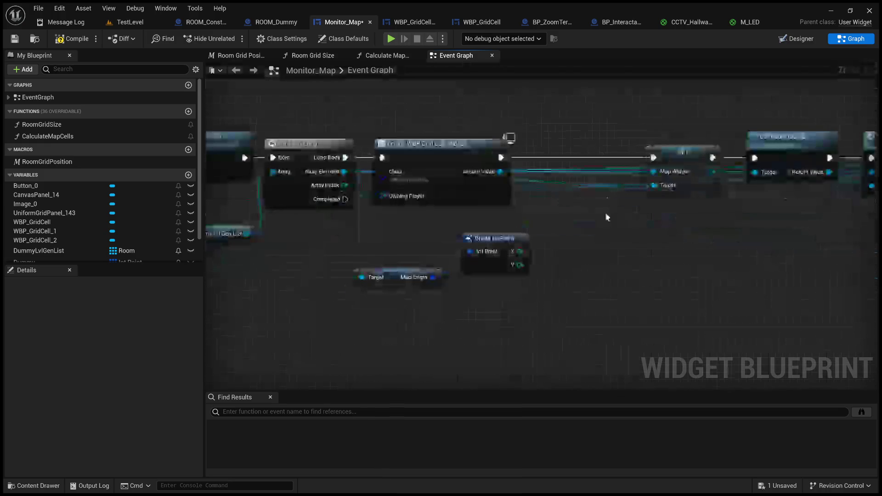
pyautogui.moveTo(442, 149)
pyautogui.mouseDown()
pyautogui.moveTo(461, 133)
pyautogui.moveTo(540, 124)
pyautogui.mouseUp()
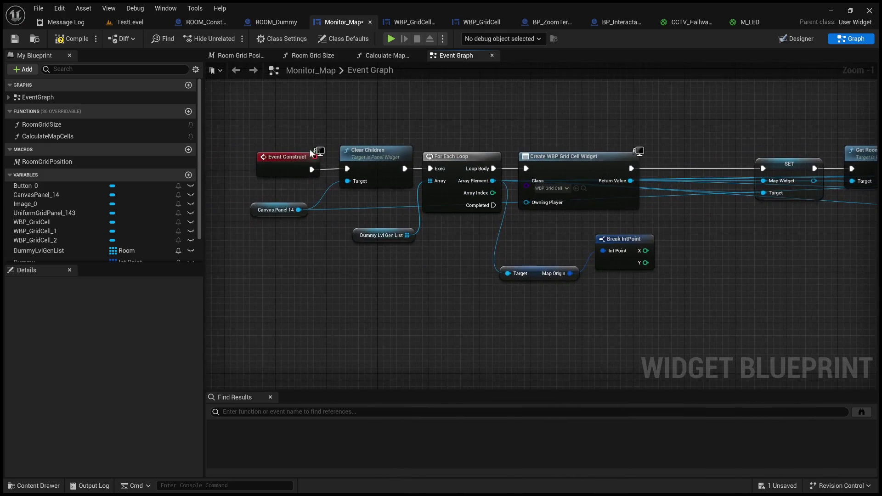
pyautogui.moveTo(244, 113); pyautogui.dragTo(608, 313)
pyautogui.moveTo(594, 170); pyautogui.dragTo(670, 164)
pyautogui.click(632, 115)
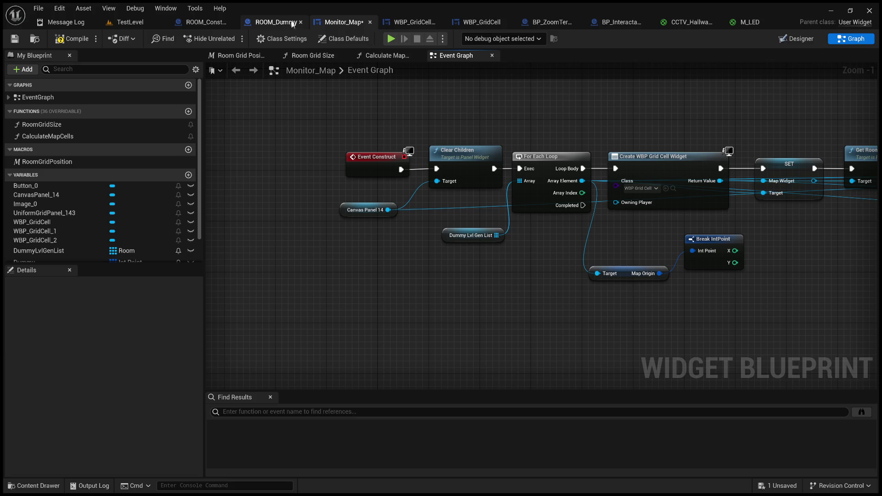
pyautogui.click(15, 41)
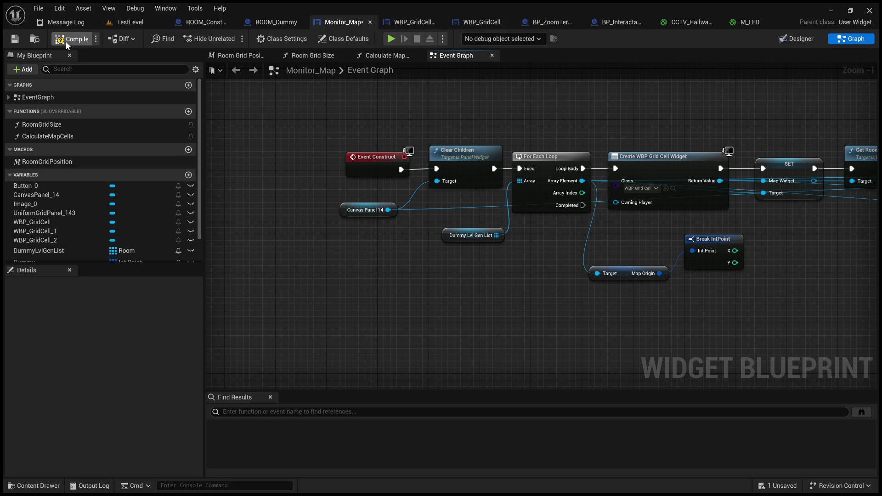
# Delete both Print String nodes from the WBP_GridCellButton graph.
pyautogui.click(397, 25)
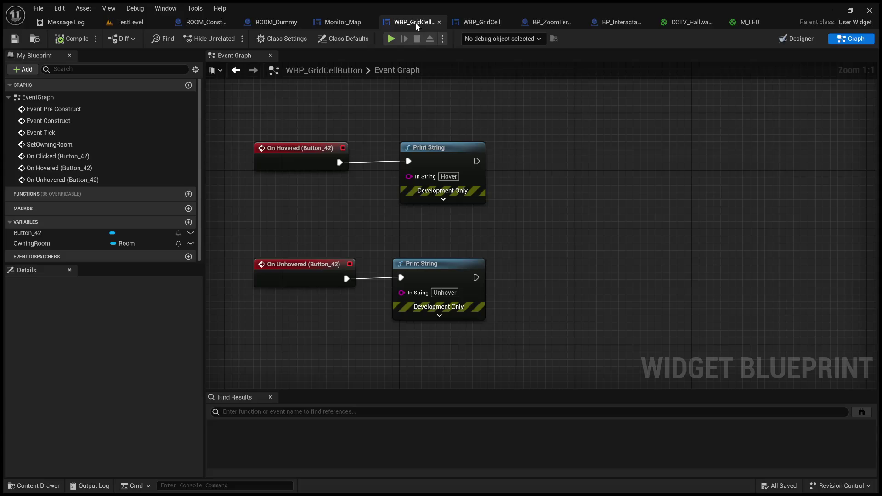
pyautogui.moveTo(506, 281); pyautogui.dragTo(457, 181)
pyautogui.moveTo(540, 366); pyautogui.dragTo(442, 198)
pyautogui.press('Delete')
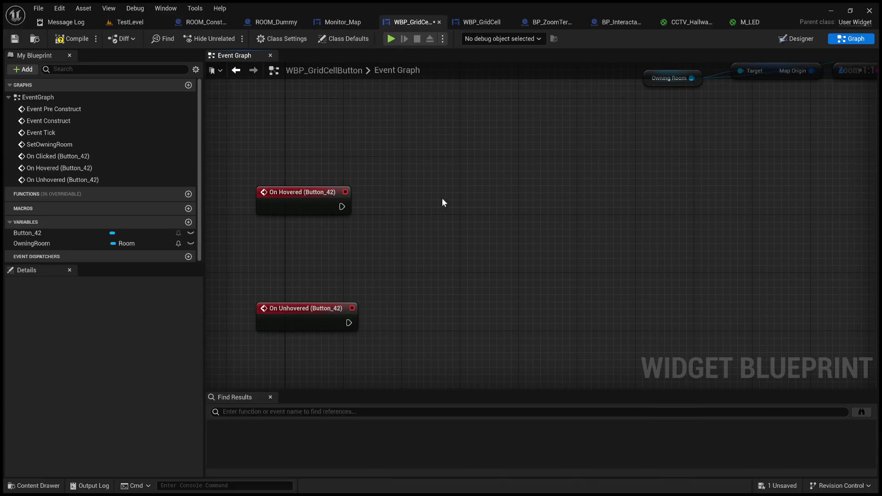
# Add an Owning Room getter and pull its Map Widget.
pyautogui.click(34, 244)
pyautogui.click(443, 195)
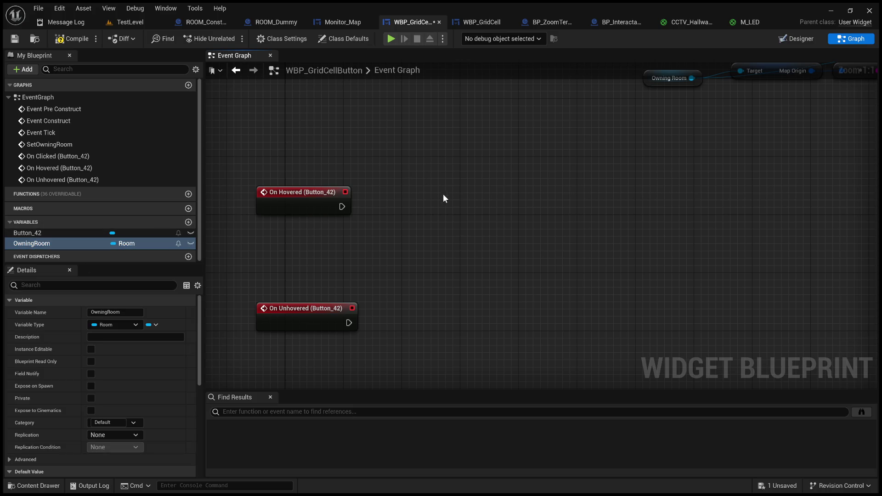
pyautogui.hotkey('ctrl', 'v')
pyautogui.moveTo(443, 166)
pyautogui.mouseDown()
pyautogui.moveTo(312, 246)
pyautogui.moveTo(382, 244)
pyautogui.mouseUp()
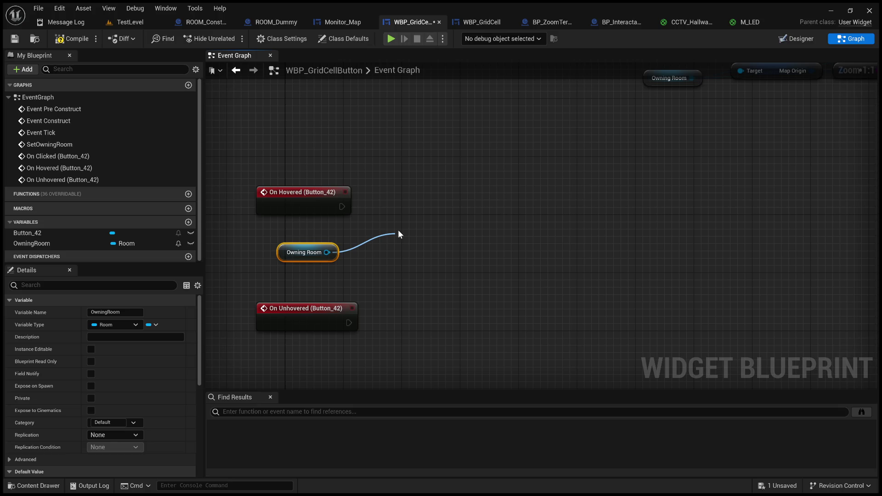
pyautogui.moveTo(472, 238); pyautogui.dragTo(543, 239)
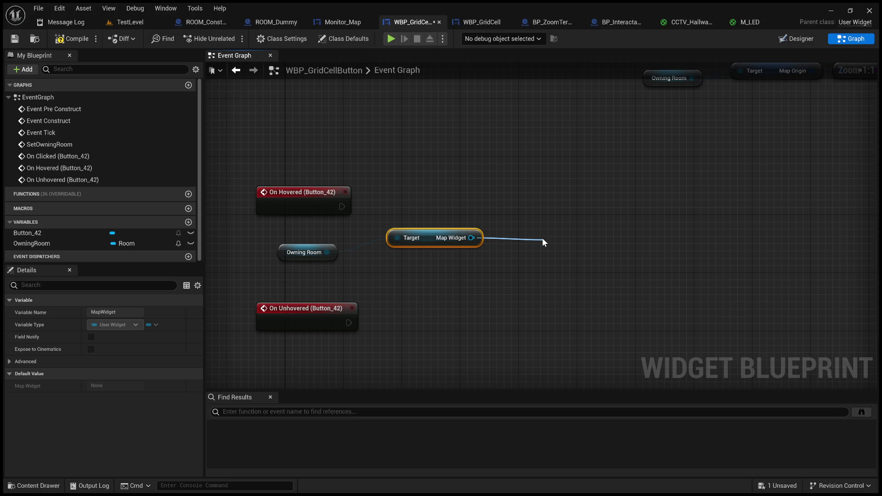
# Cast the Map Widget to WBP_GridCell on On Hovered and call Hover on it.
pyautogui.click(628, 296)
pyautogui.moveTo(449, 236); pyautogui.dragTo(413, 251)
pyautogui.moveTo(598, 247); pyautogui.dragTo(540, 200)
pyautogui.moveTo(342, 206)
pyautogui.mouseDown()
pyautogui.moveTo(497, 211)
pyautogui.moveTo(528, 193)
pyautogui.mouseUp()
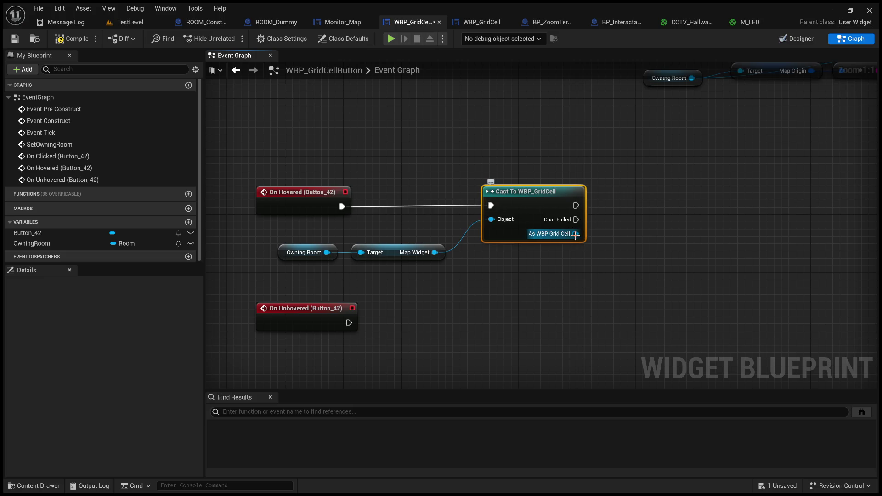
pyautogui.moveTo(576, 235)
pyautogui.mouseDown()
pyautogui.moveTo(646, 220)
pyautogui.moveTo(683, 192)
pyautogui.moveTo(678, 188)
pyautogui.mouseUp()
pyautogui.click(686, 256)
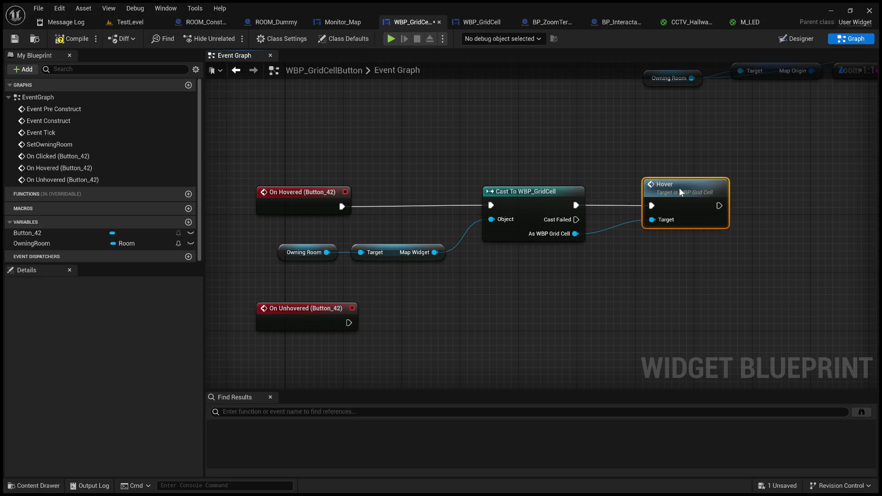
# Compile and save the WBP_GridCellButton blueprint.
pyautogui.click(72, 39)
pyautogui.click(14, 38)
pyautogui.moveTo(450, 138)
pyautogui.mouseDown()
pyautogui.moveTo(427, 119)
pyautogui.moveTo(414, 135)
pyautogui.moveTo(450, 129)
pyautogui.mouseUp()
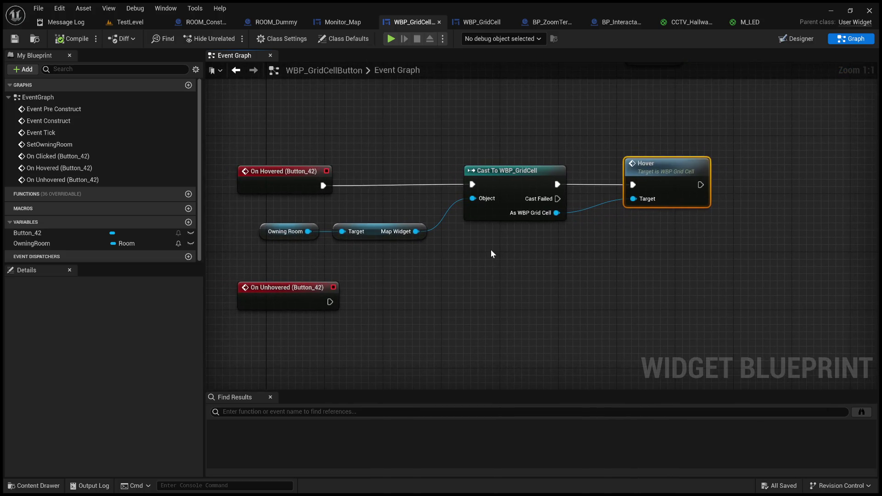
pyautogui.moveTo(488, 251)
pyautogui.mouseDown()
pyautogui.moveTo(433, 230)
pyautogui.moveTo(442, 249)
pyautogui.mouseUp()
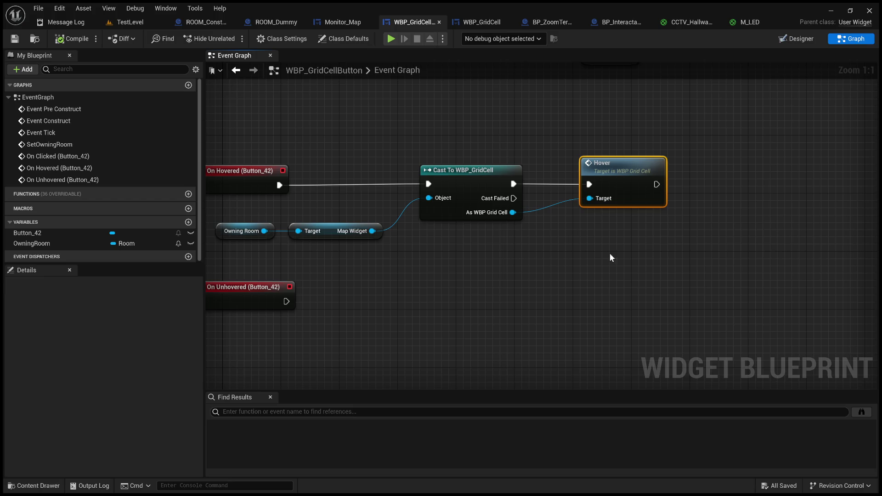
pyautogui.moveTo(624, 249); pyautogui.dragTo(594, 247)
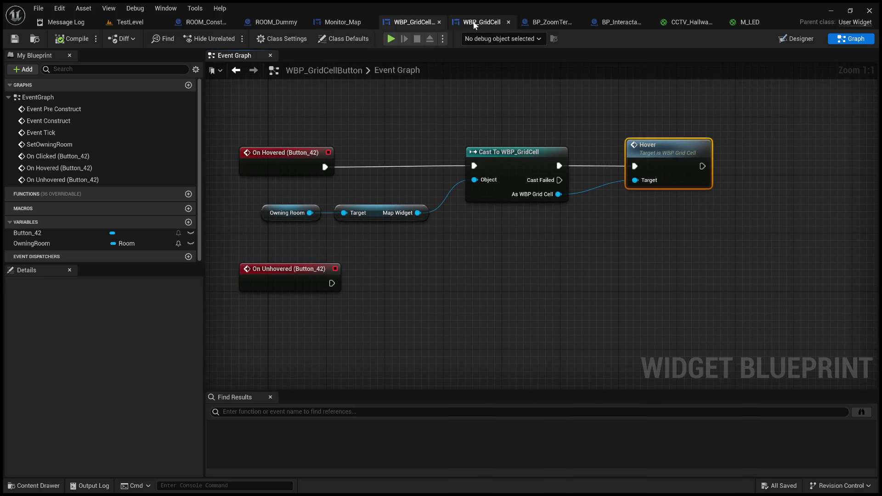
# In WBP_GridCell, reposition Set Brush Tint Color, Image 19 and the Hover event node.
pyautogui.click(481, 22)
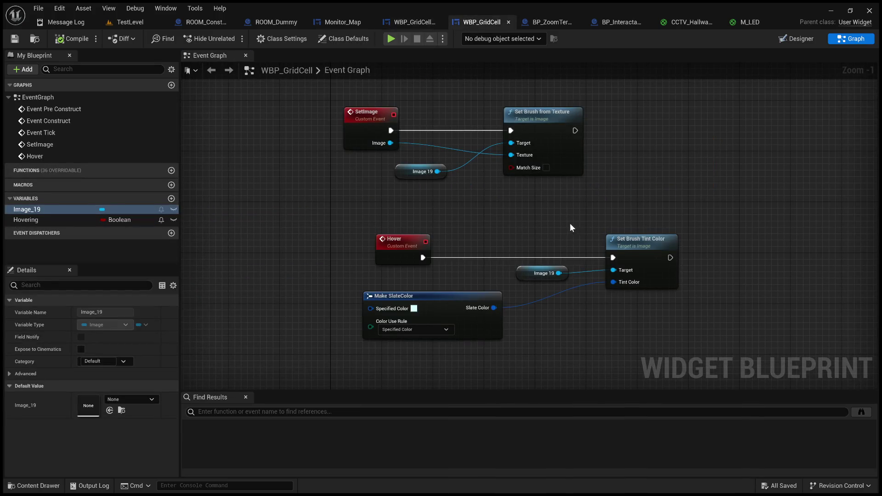
pyautogui.moveTo(513, 231); pyautogui.dragTo(441, 227)
pyautogui.moveTo(681, 306); pyautogui.dragTo(478, 254)
pyautogui.moveTo(560, 250); pyautogui.dragTo(556, 265)
pyautogui.moveTo(318, 242)
pyautogui.mouseDown()
pyautogui.moveTo(359, 241)
pyautogui.moveTo(350, 260)
pyautogui.moveTo(269, 260)
pyautogui.mouseUp()
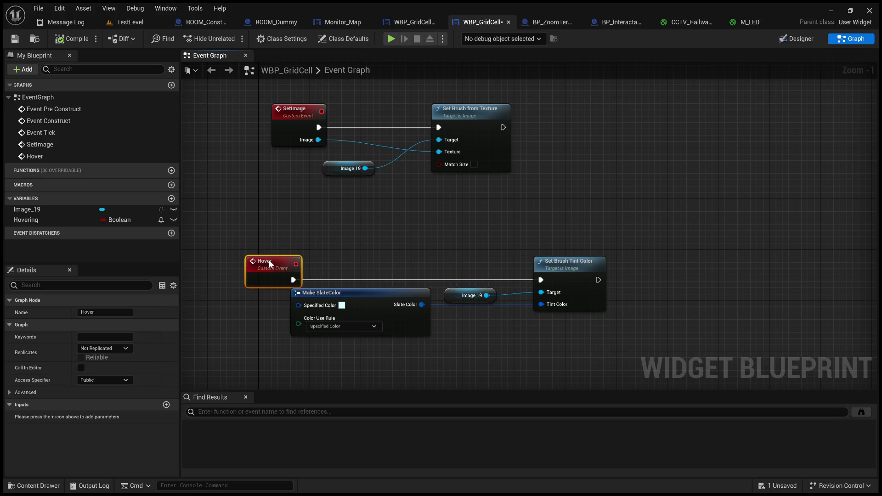
pyautogui.click(375, 267)
pyautogui.moveTo(374, 263); pyautogui.dragTo(461, 258)
pyautogui.click(371, 258)
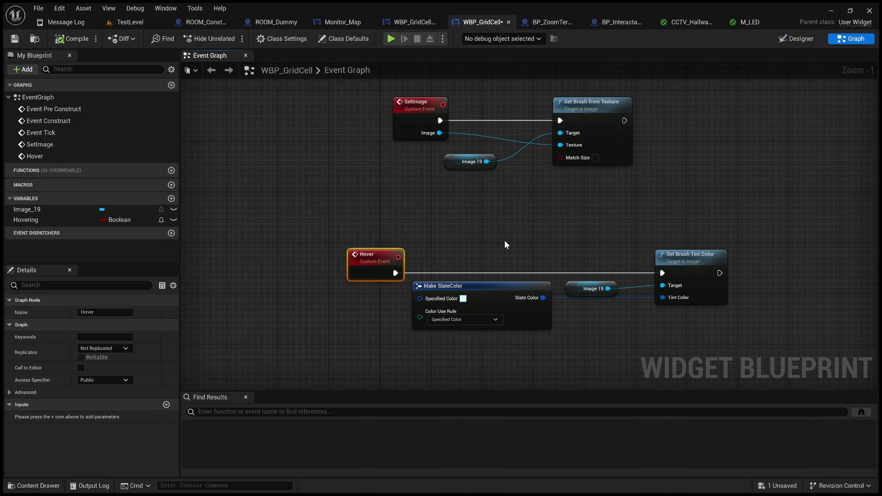
# Line up Image 19, Make SlateColor and the Hover event in a neat row.
pyautogui.moveTo(581, 286)
pyautogui.mouseDown()
pyautogui.moveTo(573, 254)
pyautogui.moveTo(602, 220)
pyautogui.moveTo(592, 217)
pyautogui.mouseUp()
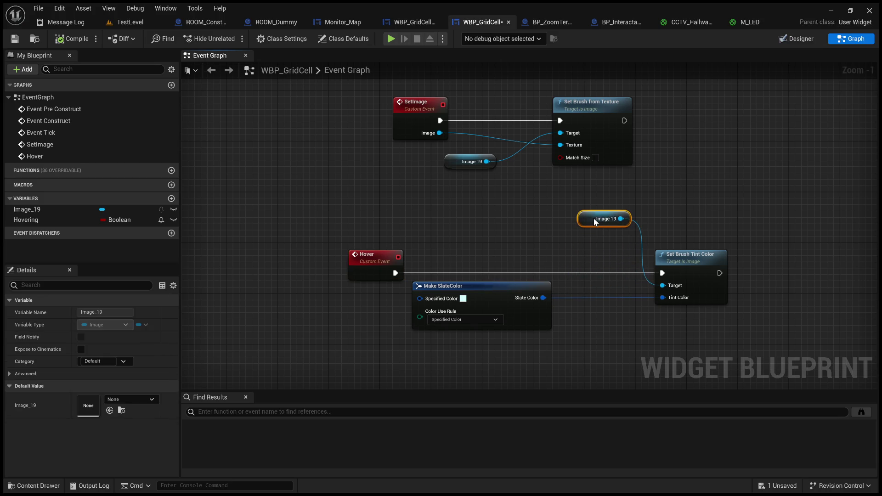
pyautogui.moveTo(452, 251); pyautogui.dragTo(510, 249)
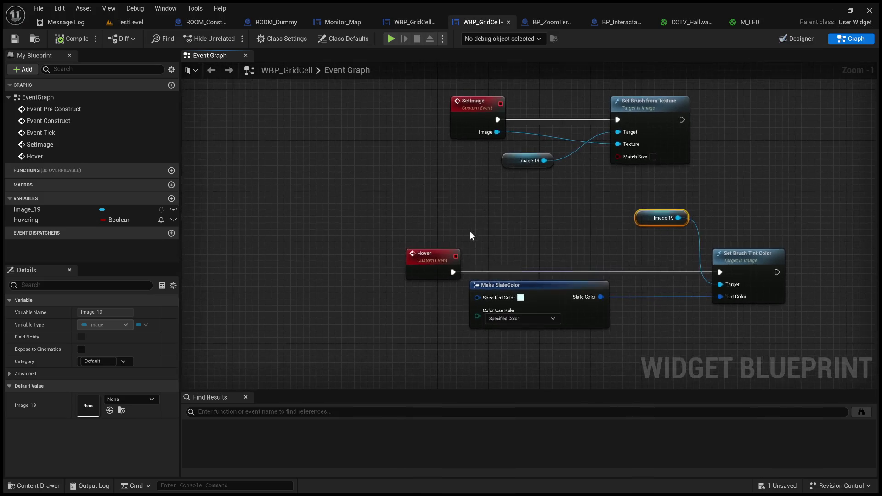
pyautogui.moveTo(564, 246)
pyautogui.mouseDown()
pyautogui.moveTo(496, 250)
pyautogui.moveTo(506, 263)
pyautogui.moveTo(546, 262)
pyautogui.mouseUp()
pyautogui.click(507, 215)
pyautogui.moveTo(389, 235); pyautogui.dragTo(440, 236)
pyautogui.click(512, 210)
pyautogui.moveTo(554, 226); pyautogui.dragTo(475, 224)
pyautogui.scroll(1, 474, 225)
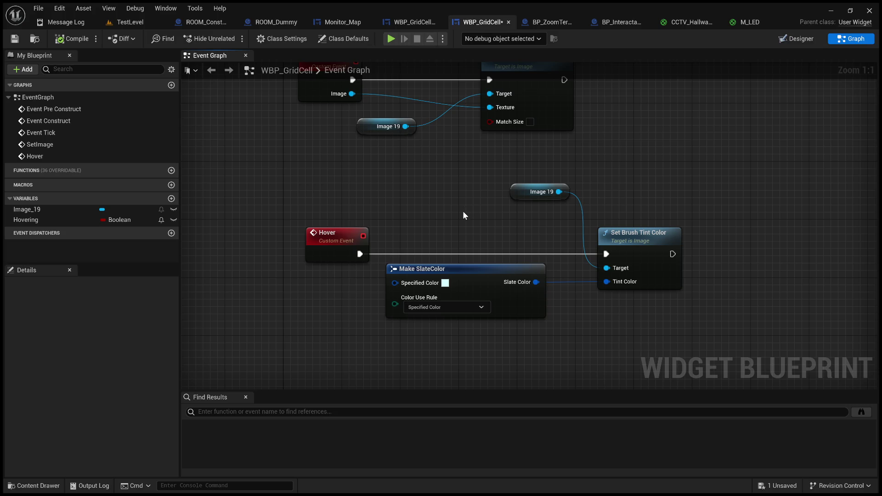
pyautogui.moveTo(500, 231); pyautogui.dragTo(485, 228)
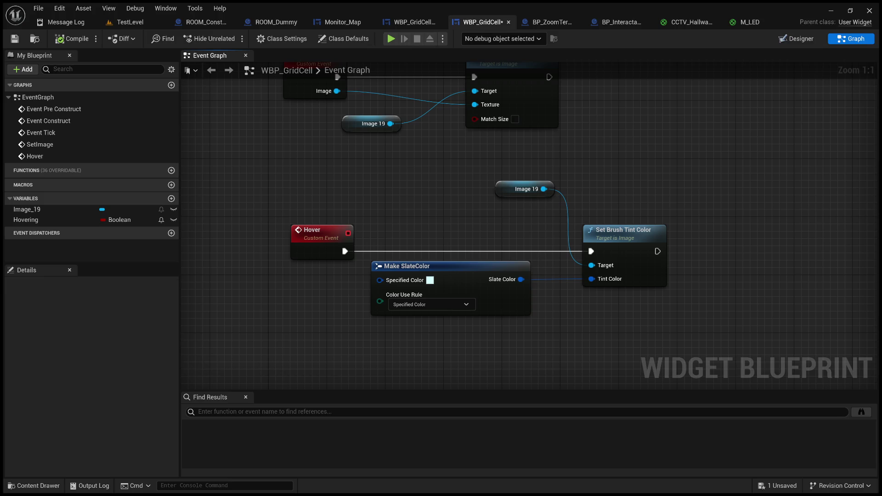
pyautogui.moveTo(800, 350)
pyautogui.mouseDown()
pyautogui.moveTo(663, 141)
pyautogui.moveTo(680, 134)
pyautogui.moveTo(678, 102)
pyautogui.mouseUp()
pyautogui.moveTo(412, 314)
pyautogui.mouseDown()
pyautogui.moveTo(371, 300)
pyautogui.moveTo(376, 308)
pyautogui.mouseUp()
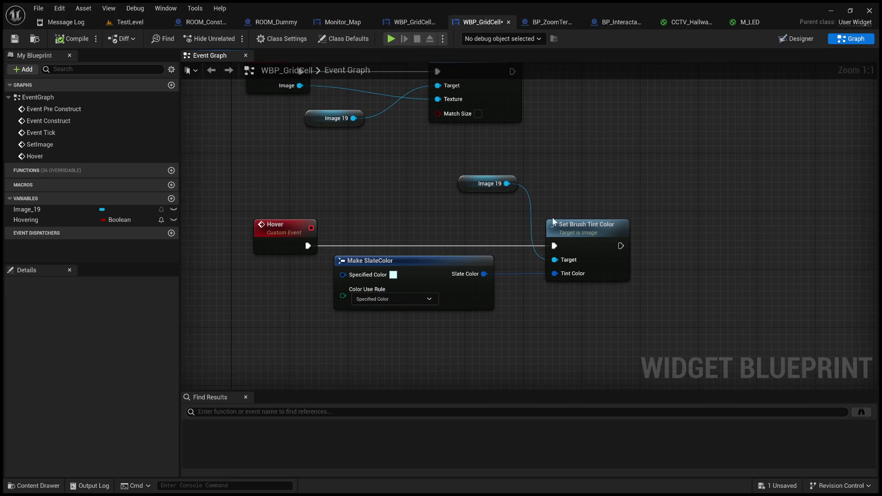
pyautogui.moveTo(412, 222); pyautogui.dragTo(479, 179)
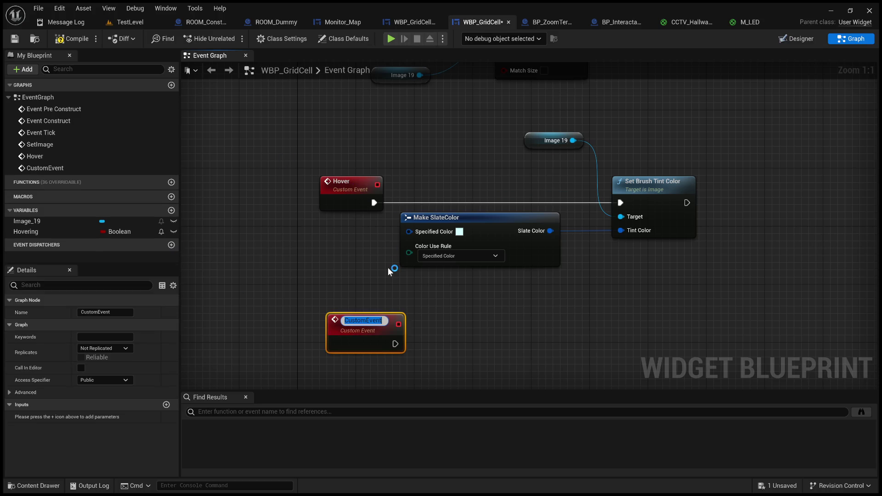
# Name the new custom event Unhover and place it below Hover.
pyautogui.write('Unhover')
pyautogui.press('Return')
pyautogui.moveTo(370, 316)
pyautogui.mouseDown()
pyautogui.moveTo(350, 290)
pyautogui.moveTo(362, 287)
pyautogui.mouseUp()
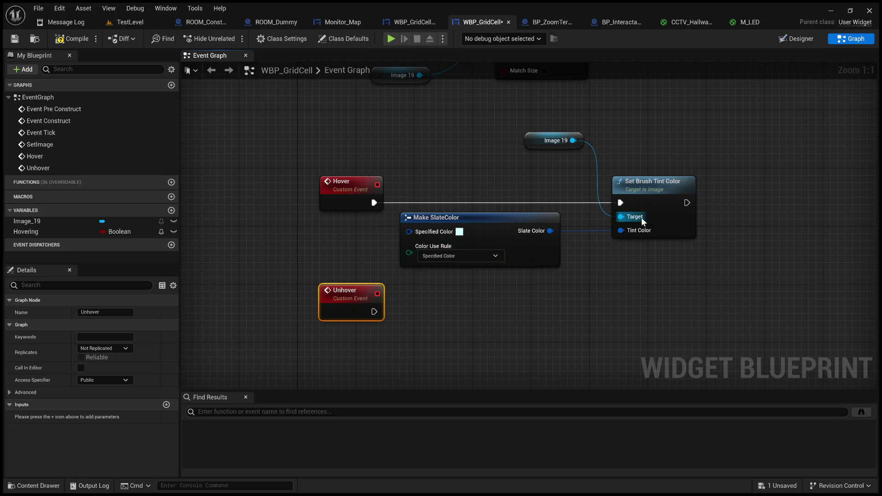
pyautogui.click(653, 186)
# Duplicate Set Brush Tint Color and Make SlateColor, wiring them to the Unhover event.
pyautogui.hotkey('ctrl', 'c')
pyautogui.hotkey('ctrl', 'v')
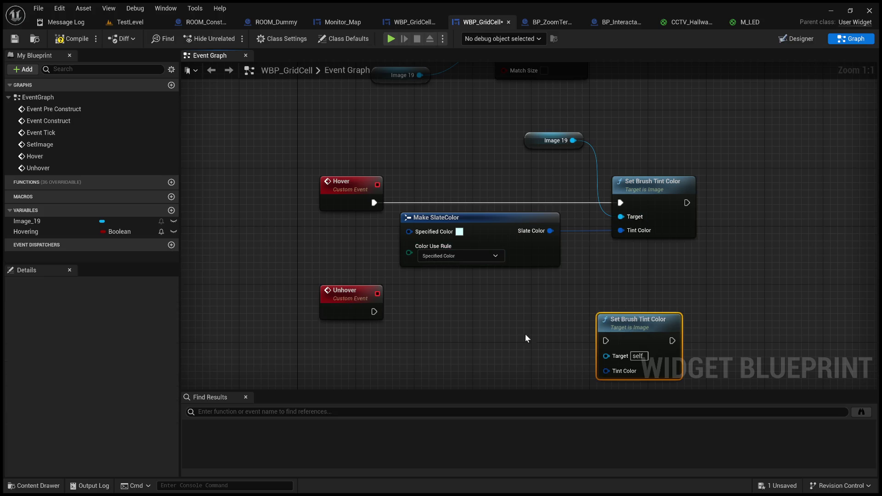
pyautogui.moveTo(372, 315)
pyautogui.mouseDown()
pyautogui.moveTo(549, 346)
pyautogui.moveTo(606, 341)
pyautogui.moveTo(629, 299)
pyautogui.mouseUp()
pyautogui.click(522, 219)
pyautogui.moveTo(451, 351)
pyautogui.mouseDown()
pyautogui.moveTo(446, 271)
pyautogui.moveTo(359, 269)
pyautogui.mouseUp()
pyautogui.hotkey('ctrl', 'c')
pyautogui.hotkey('ctrl', 'v')
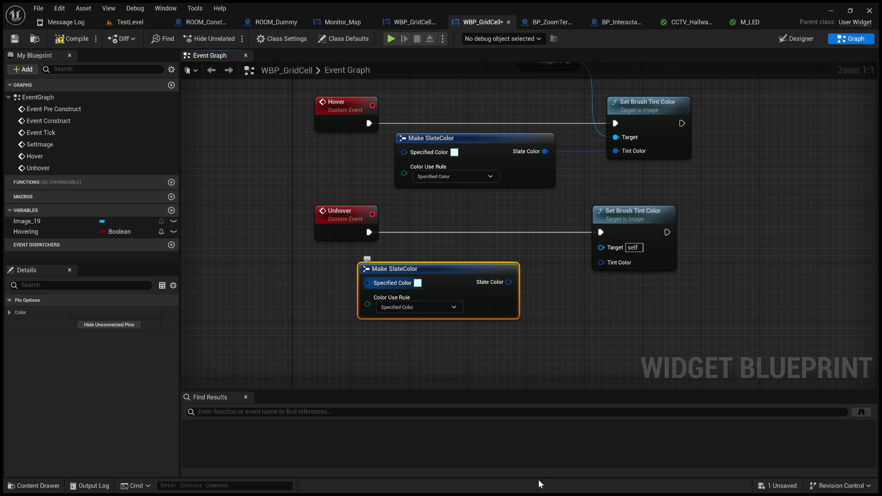
pyautogui.moveTo(511, 289); pyautogui.dragTo(605, 261)
pyautogui.click(552, 254)
# Connect Image 19 as Target to both tint nodes, then compile and save WBP_GridCell.
pyautogui.scroll(-2, 553, 254)
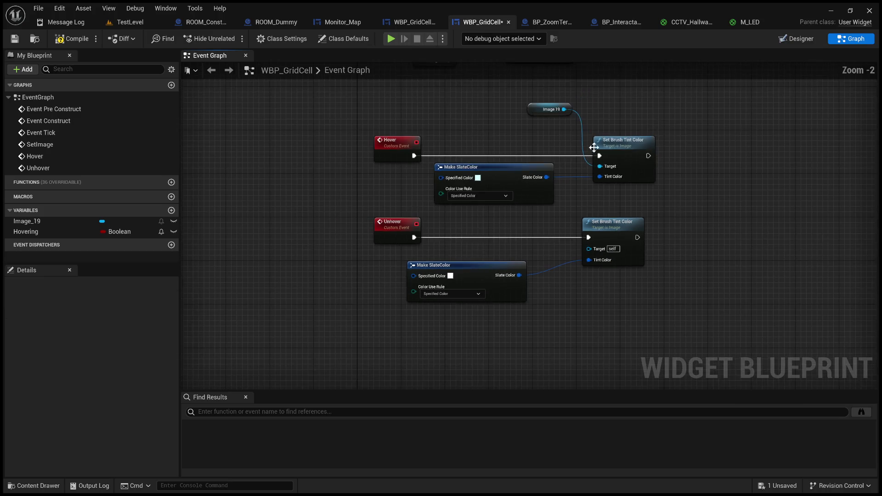
pyautogui.moveTo(561, 105)
pyautogui.mouseDown()
pyautogui.moveTo(565, 175)
pyautogui.moveTo(517, 214)
pyautogui.moveTo(578, 254)
pyautogui.moveTo(589, 249)
pyautogui.mouseUp()
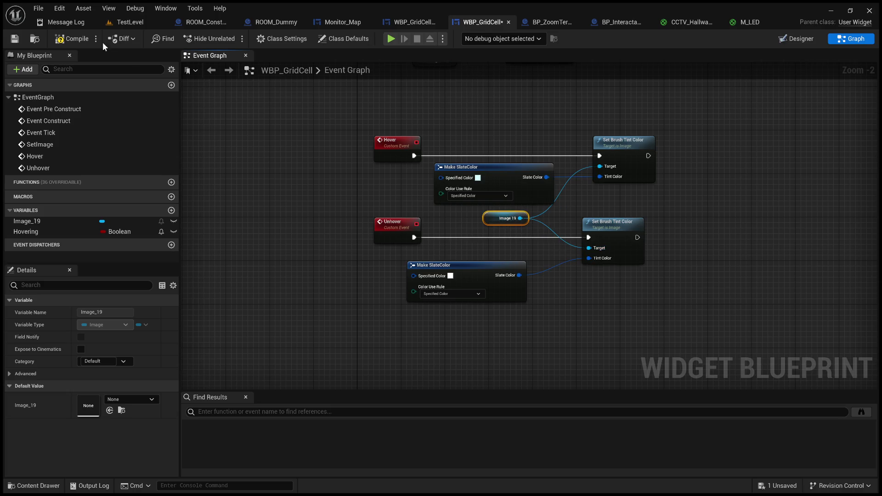
pyautogui.click(69, 38)
pyautogui.click(14, 42)
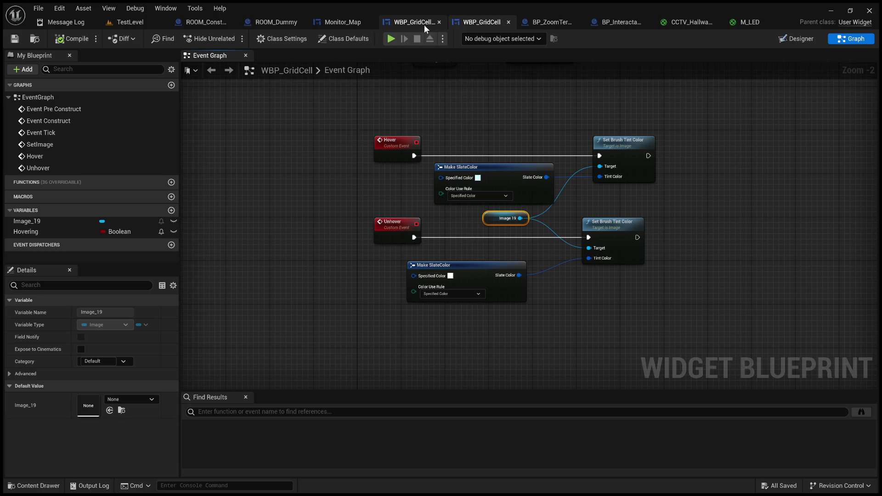
# Play-test TestLevel: move through the monitors to the MAP screen, click a grid cell, then stop with Esc.
pyautogui.click(133, 22)
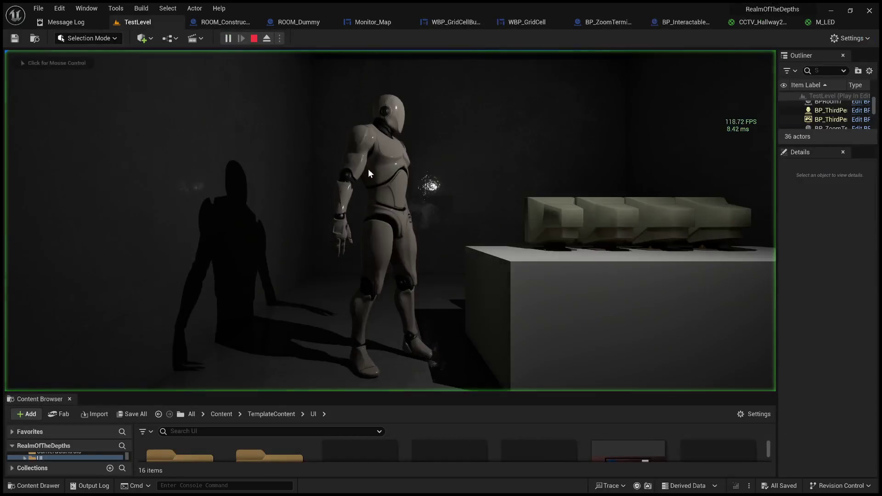
pyautogui.click(369, 173)
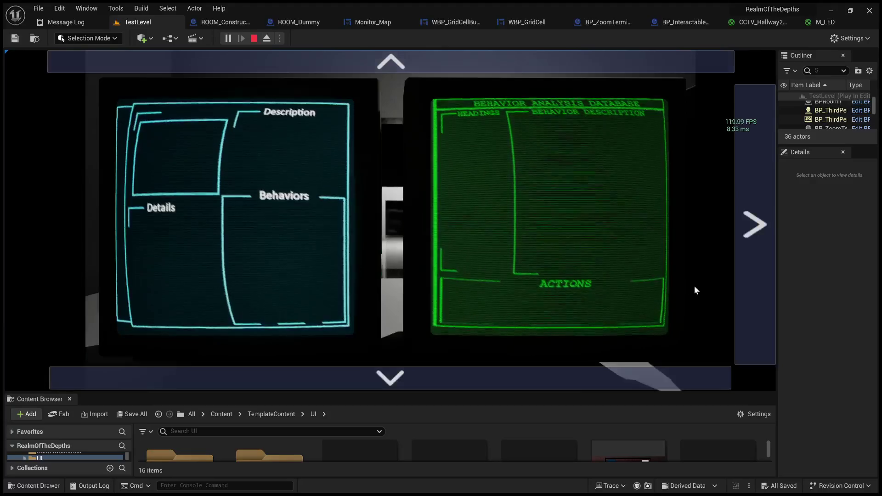
pyautogui.click(737, 329)
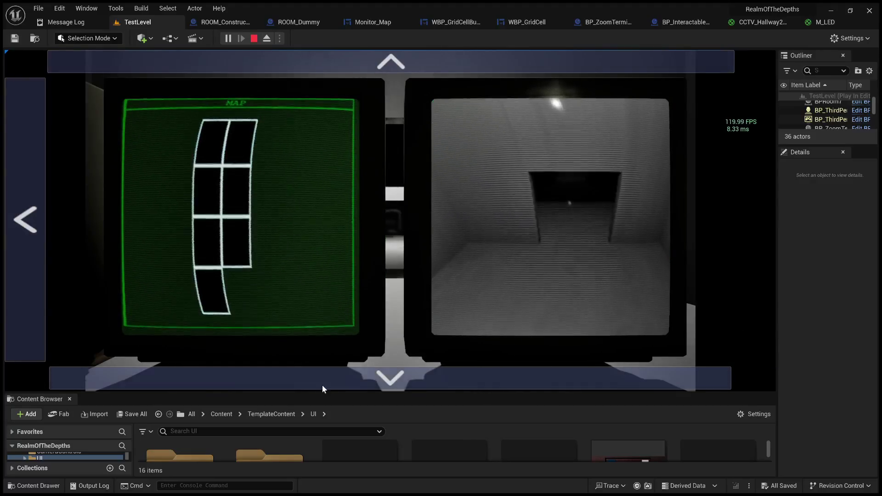
pyautogui.click(319, 382)
pyautogui.click(435, 67)
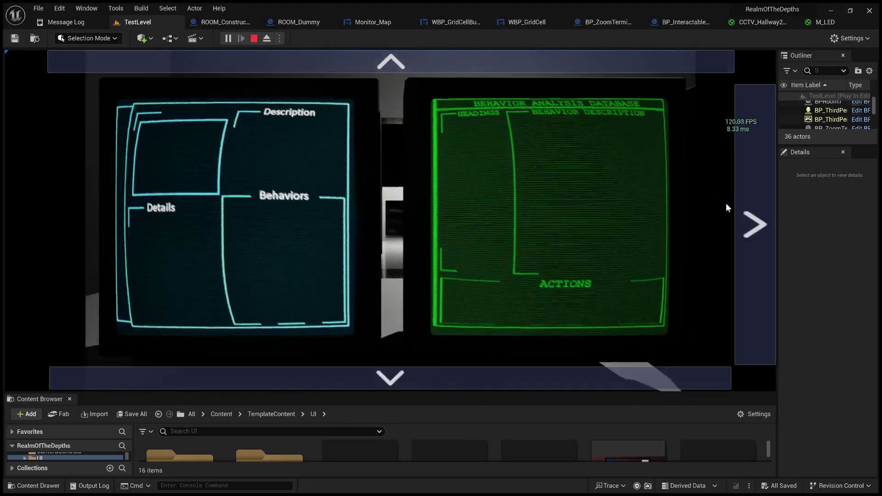
pyautogui.click(746, 215)
pyautogui.click(353, 67)
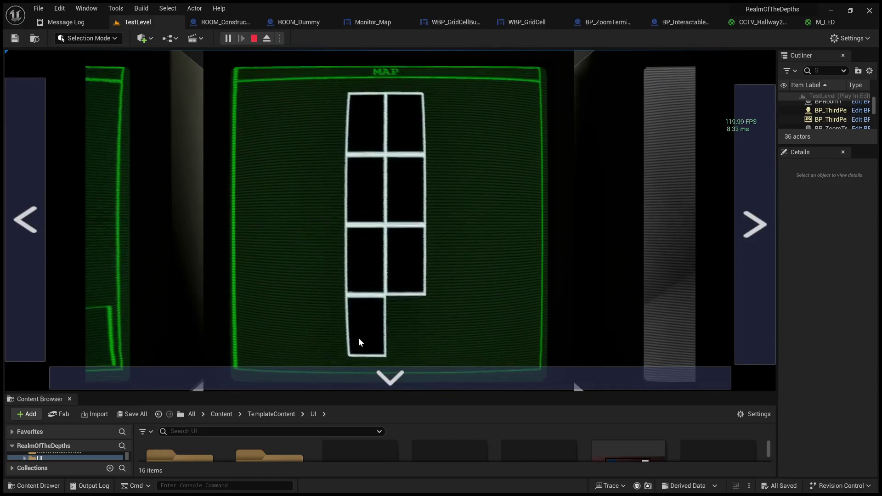
pyautogui.click(371, 304)
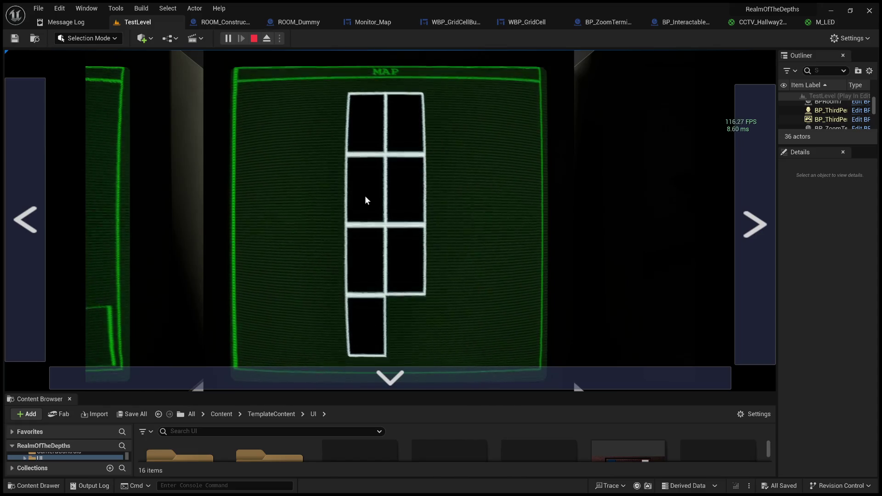
pyautogui.press('Escape')
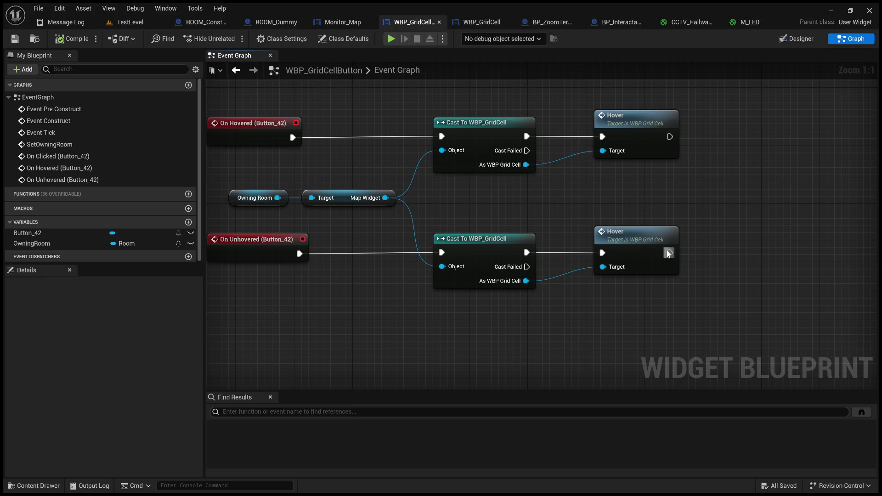
# Replace the lower Hover call with an Unhover call on the On Unhovered cast's output.
pyautogui.click(646, 243)
pyautogui.press('Delete')
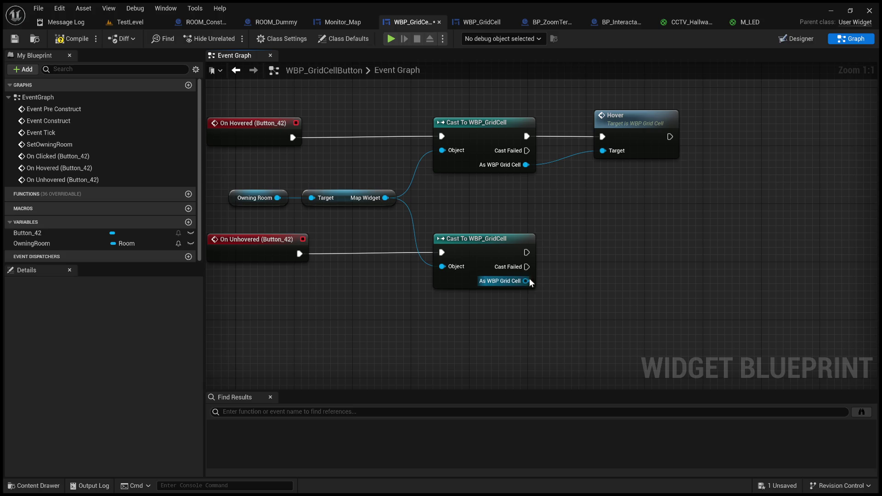
pyautogui.moveTo(527, 280); pyautogui.dragTo(648, 243)
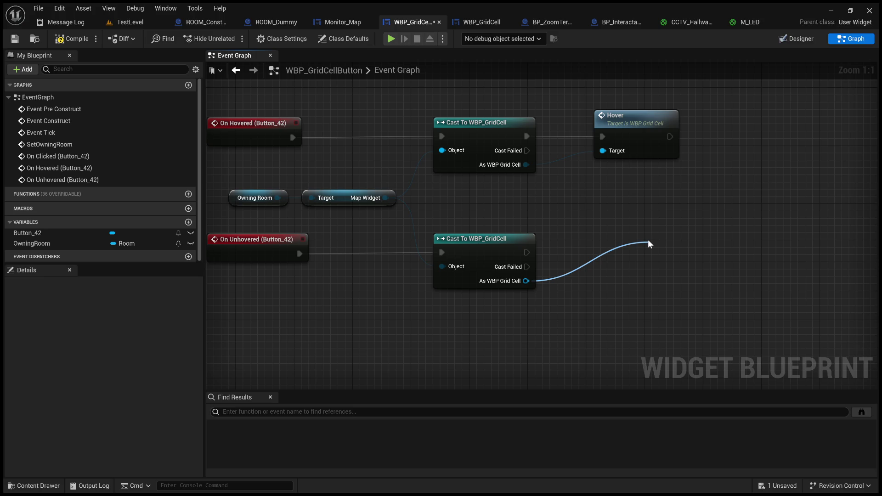
pyautogui.click(689, 292)
pyautogui.moveTo(672, 251); pyautogui.dragTo(617, 247)
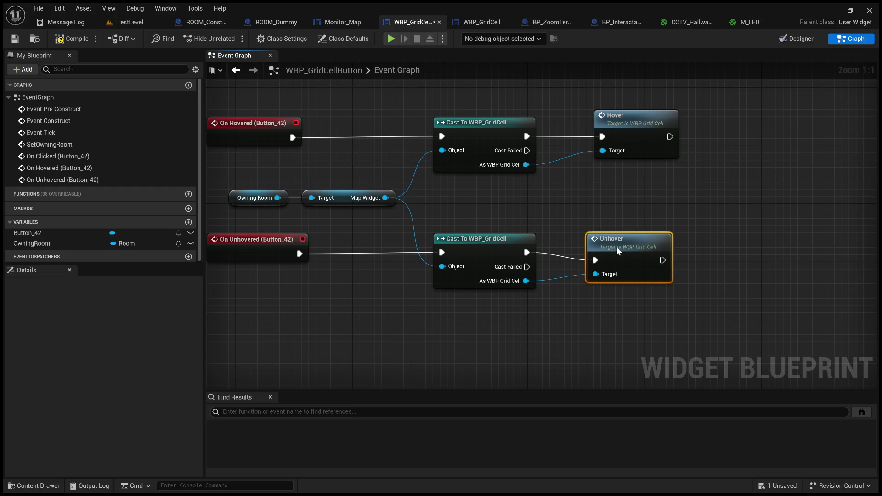
pyautogui.moveTo(381, 222); pyautogui.dragTo(434, 233)
# Compile and save WBP_GridCellButton, then bring up the Monitor_Map graph.
pyautogui.click(71, 39)
pyautogui.click(15, 39)
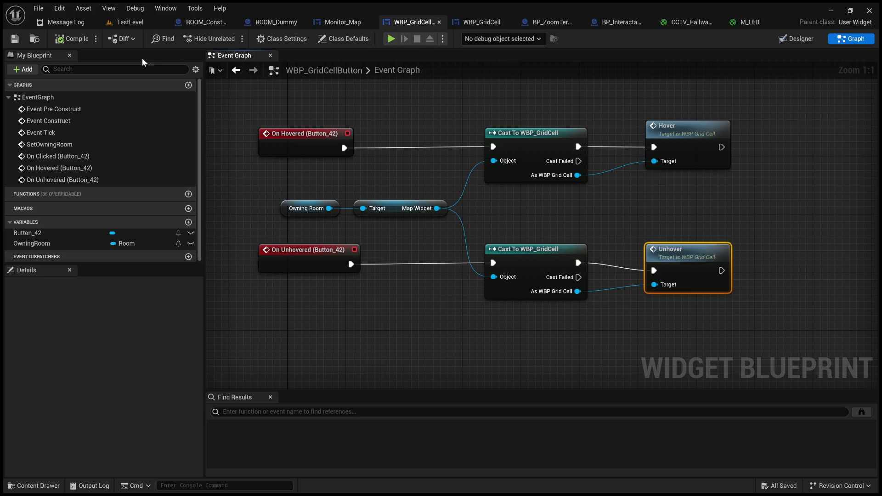
pyautogui.click(342, 22)
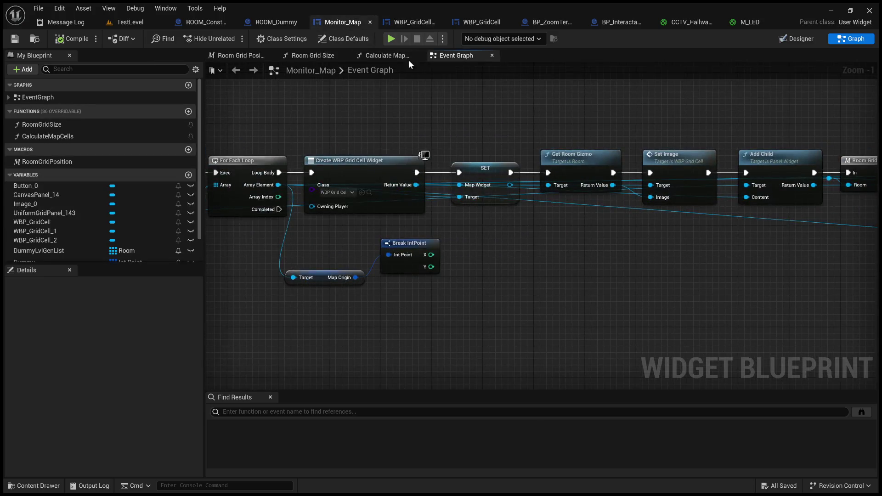
# In WBP_GridCell, add a Print String reading 'Hover' after the hover Set Brush Tint Color node.
pyautogui.click(418, 22)
pyautogui.click(482, 23)
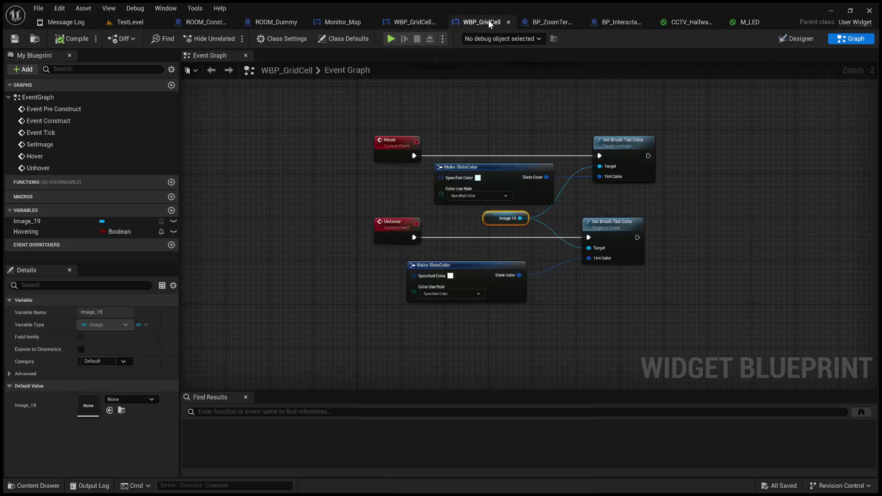
pyautogui.moveTo(526, 170)
pyautogui.mouseDown()
pyautogui.moveTo(583, 246)
pyautogui.moveTo(601, 169)
pyautogui.mouseUp()
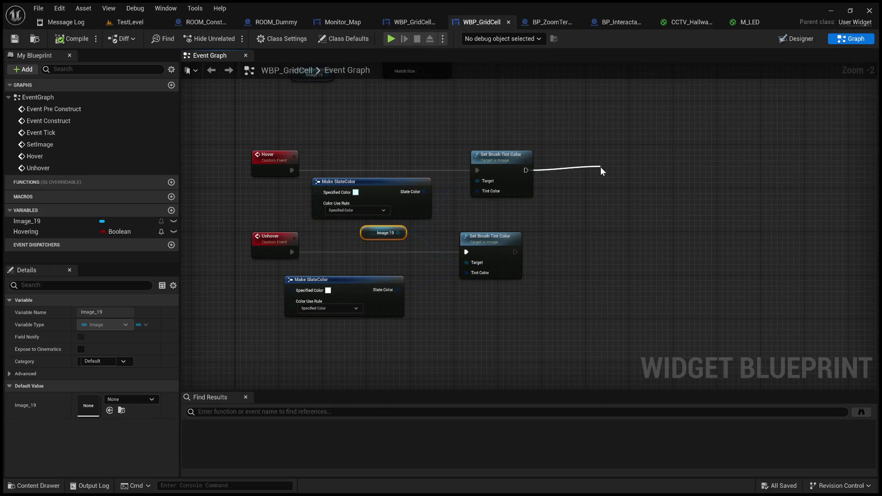
pyautogui.click(639, 232)
pyautogui.moveTo(630, 168); pyautogui.dragTo(602, 158)
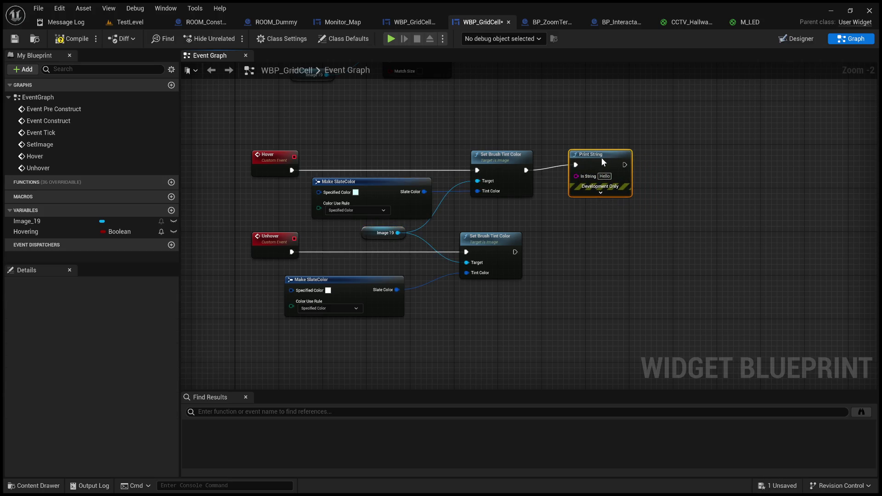
pyautogui.scroll(3, 596, 182)
pyautogui.click(609, 170)
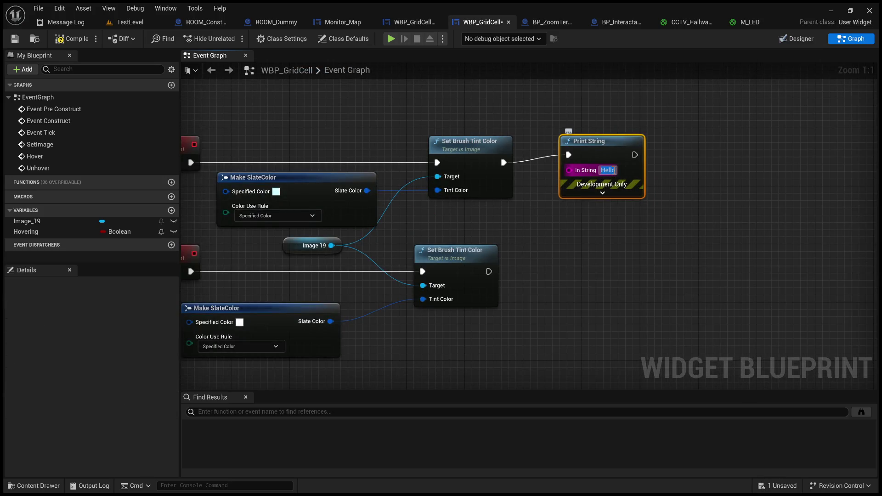
pyautogui.write('Hover')
pyautogui.click(542, 237)
pyautogui.moveTo(603, 141); pyautogui.dragTo(588, 149)
# Duplicate it as an 'Unhover' Print String wired after the unhover tint node.
pyautogui.hotkey('ctrl', 'c')
pyautogui.hotkey('ctrl', 'v')
pyautogui.moveTo(608, 287); pyautogui.dragTo(554, 253)
pyautogui.moveTo(489, 271); pyautogui.dragTo(541, 264)
pyautogui.click(579, 279)
pyautogui.write('Unhover')
pyautogui.press('Return')
pyautogui.moveTo(563, 253); pyautogui.dragTo(556, 261)
# Compile WBP_GridCell and bring up the TestLevel viewport.
pyautogui.click(544, 228)
pyautogui.click(71, 38)
pyautogui.click(144, 21)
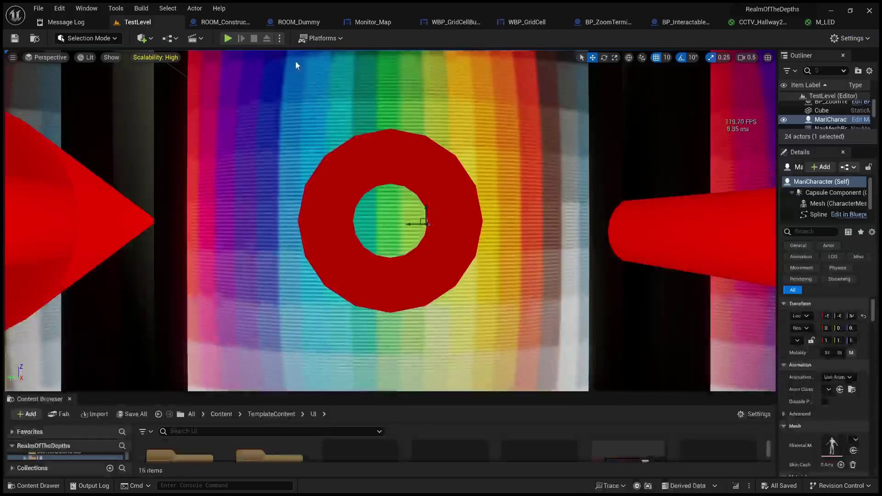
# Play TestLevel, reach the MAP monitor and confirm hovering cells prints Hover and Unhover, then stop and open ROOM_Dummy.
pyautogui.click(228, 39)
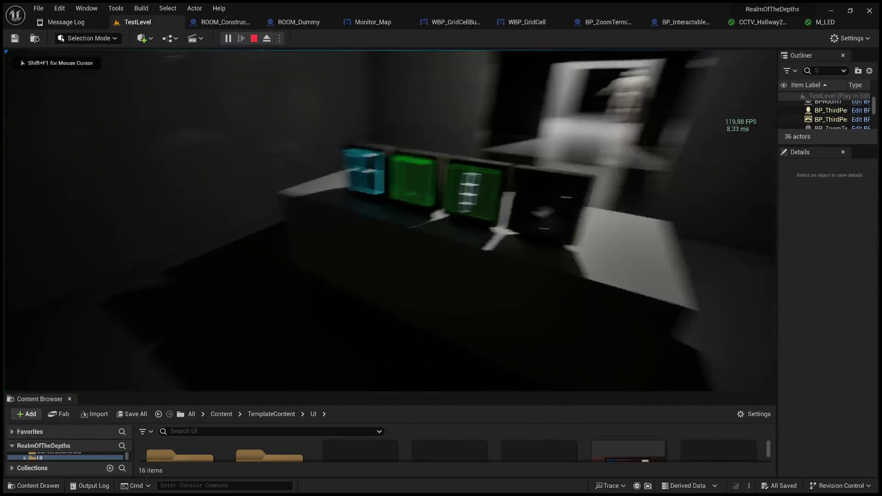
pyautogui.press('e')
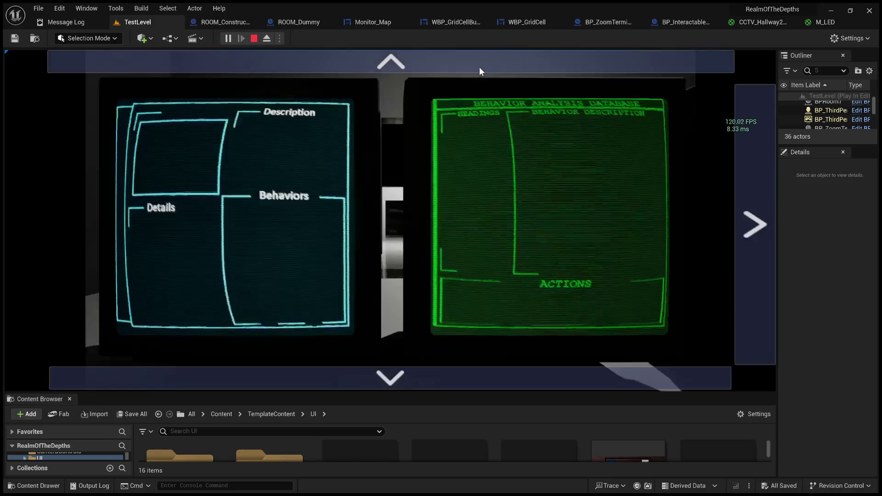
pyautogui.click(744, 328)
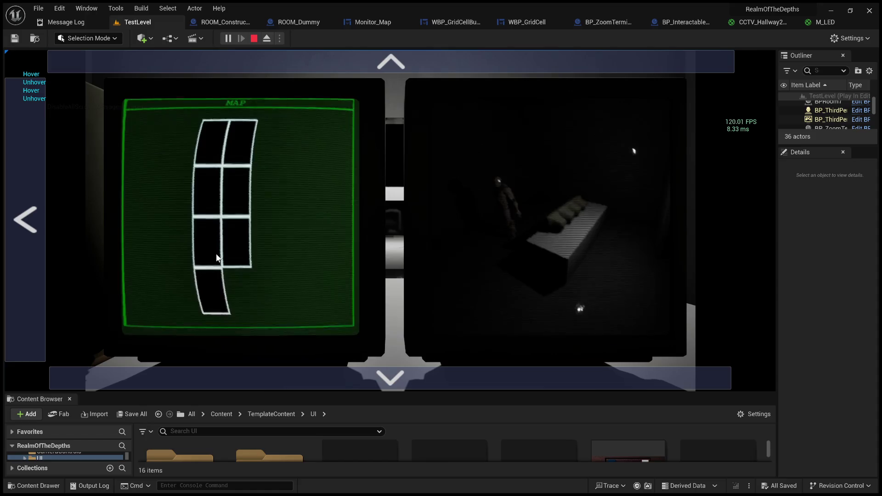
pyautogui.click(247, 54)
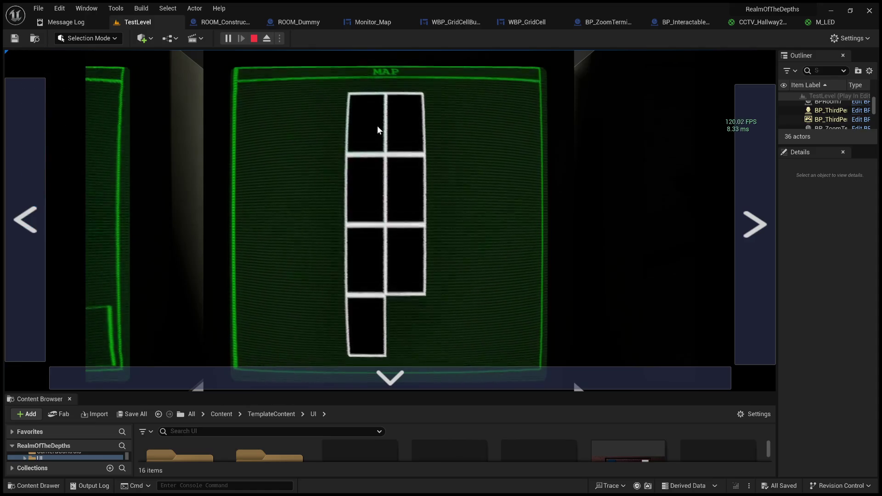
pyautogui.click(253, 38)
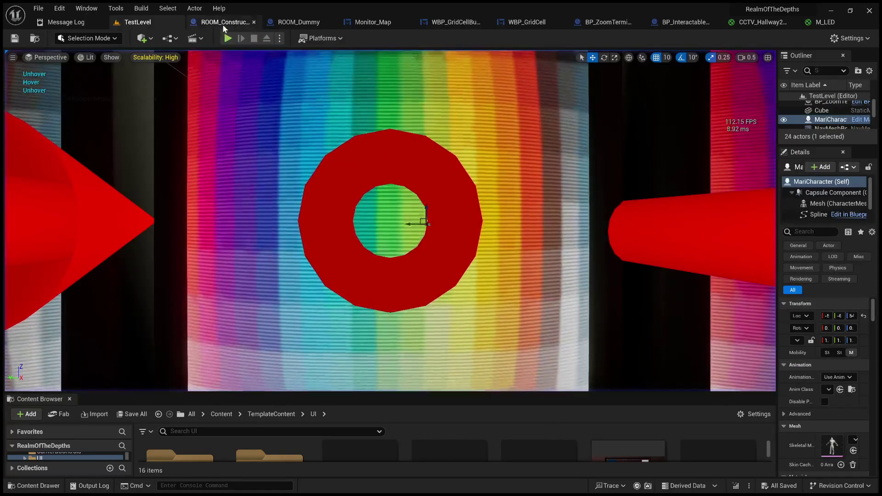
pyautogui.click(316, 24)
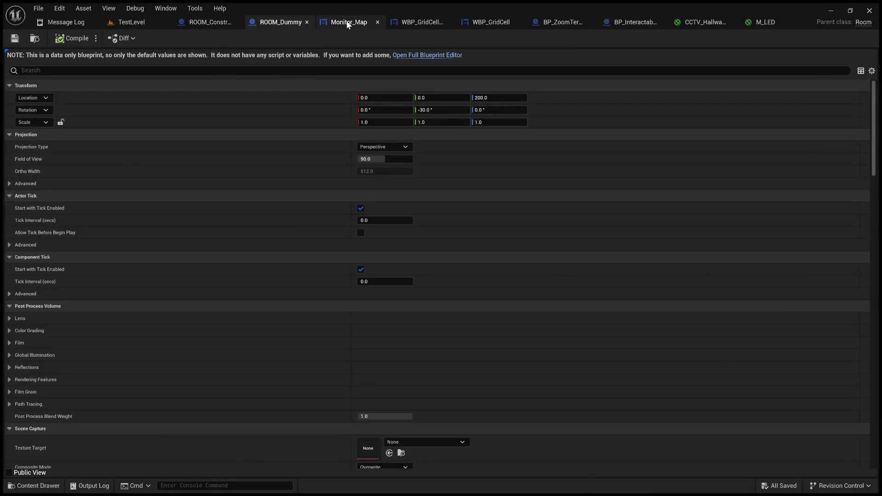
# Compare Monitor_Map's Designer and Graph views, then move on to the grid cell button and cell graphs.
pyautogui.click(346, 20)
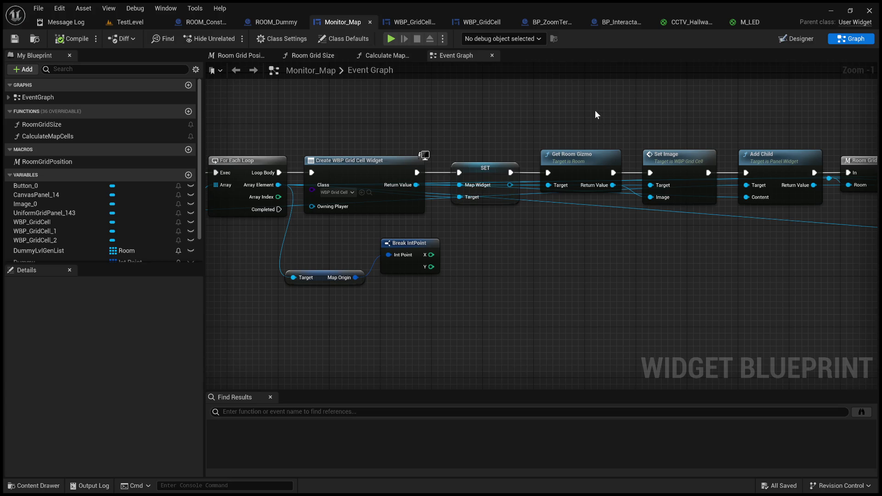
pyautogui.click(803, 41)
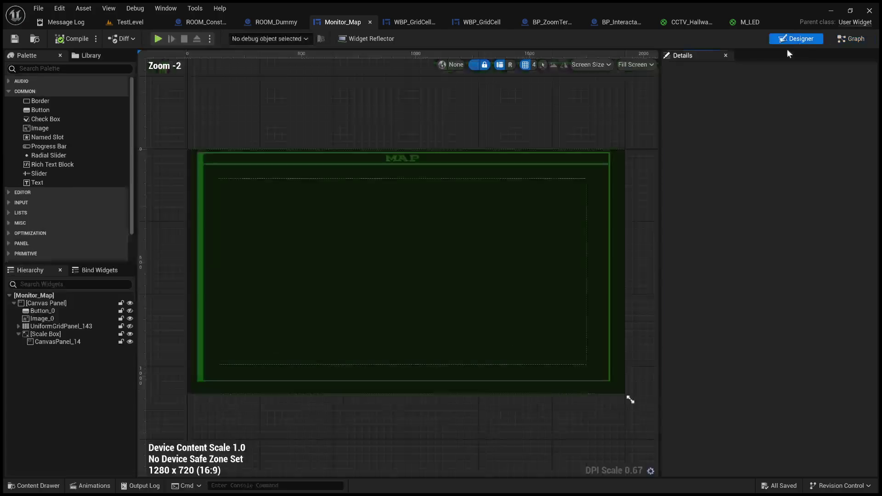
pyautogui.click(856, 40)
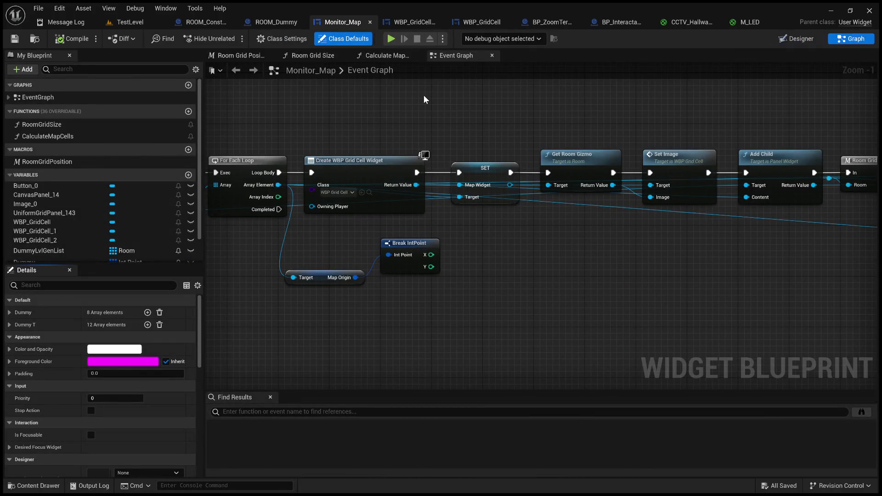
pyautogui.click(803, 40)
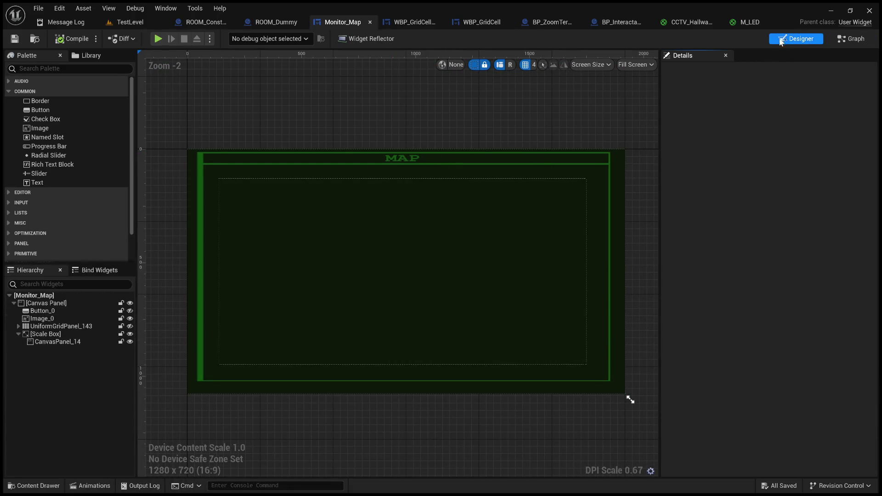
pyautogui.click(845, 39)
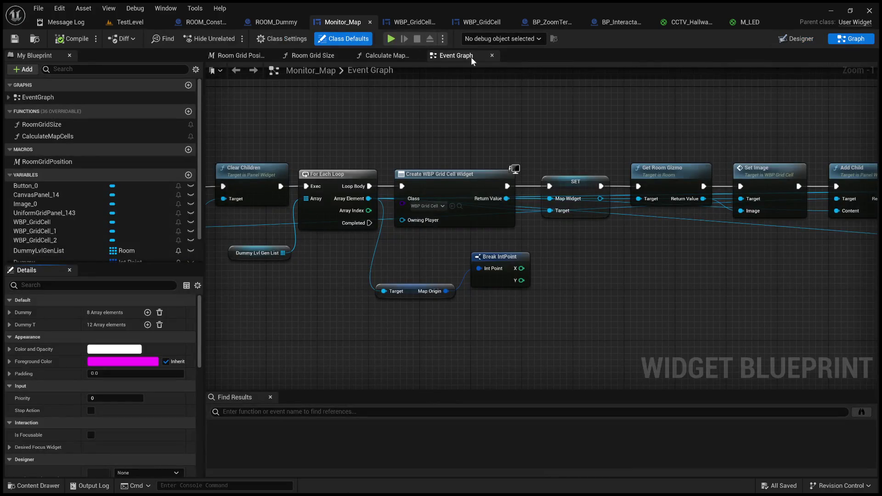
pyautogui.click(421, 21)
pyautogui.click(478, 22)
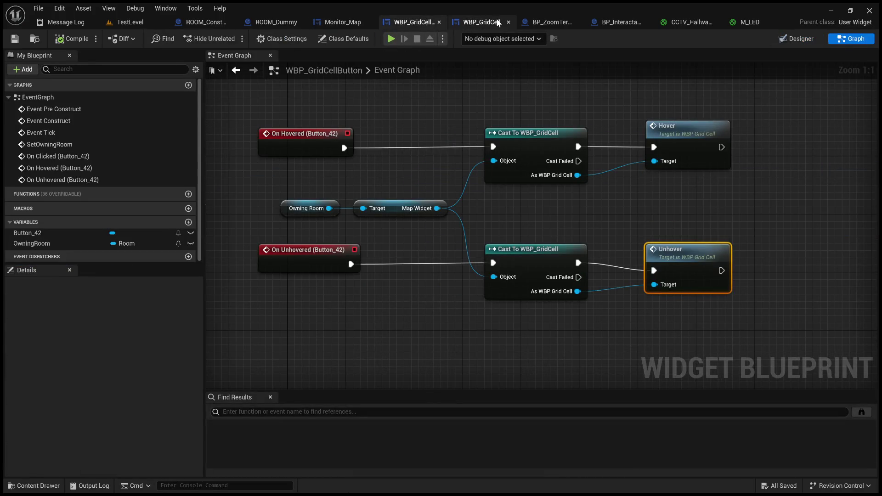
# Cycle Image_19's tint through blue, green, magenta and yellow, settling on orange (R 1.0, G 0.180819, B 0).
pyautogui.moveTo(486, 103); pyautogui.dragTo(676, 98)
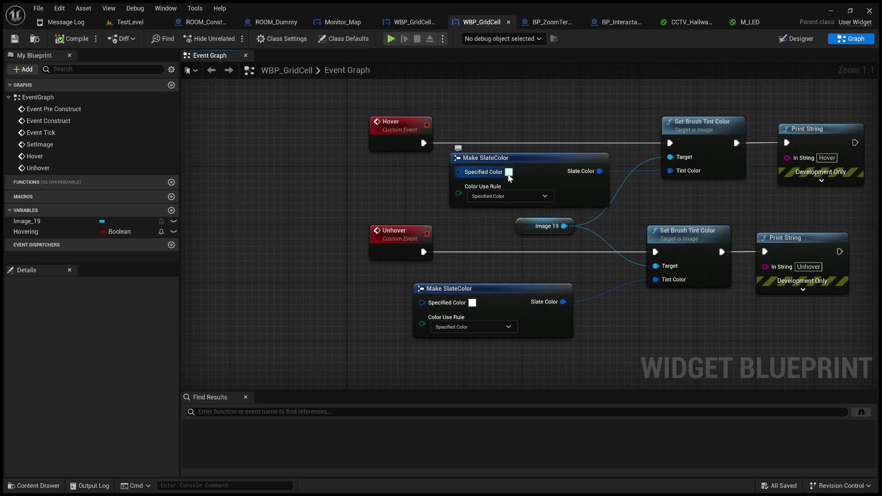
pyautogui.click(797, 39)
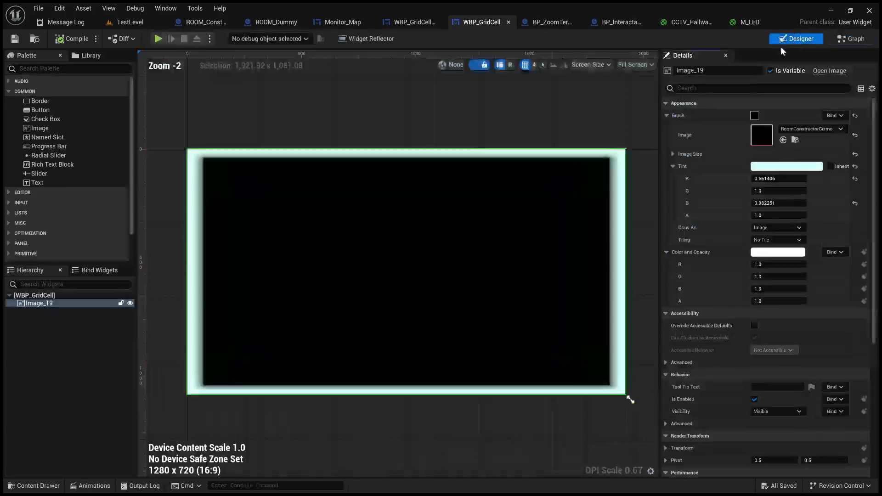
pyautogui.hotkey('ctrl', 'z')
pyautogui.hotkey('ctrl', 'z')
pyautogui.hotkey('ctrl', 'z')
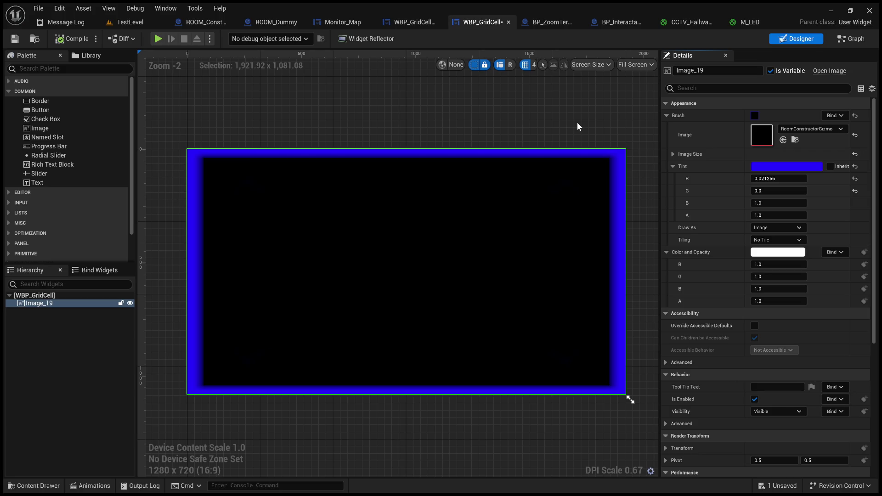
pyautogui.hotkey('ctrl', 'z')
pyautogui.hotkey('ctrl', 'z')
pyautogui.hotkey('ctrl', 'z')
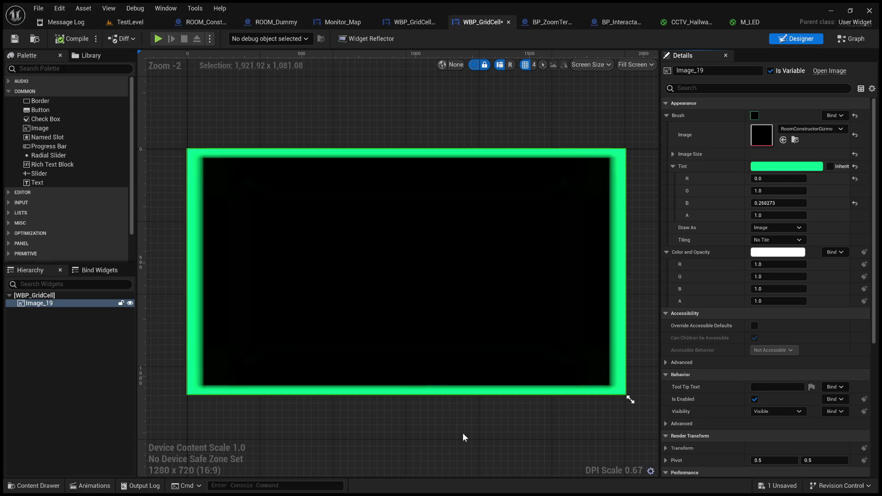
pyautogui.hotkey('ctrl', 'z')
pyautogui.hotkey('ctrl', 'z')
pyautogui.hotkey('ctrl', 'z')
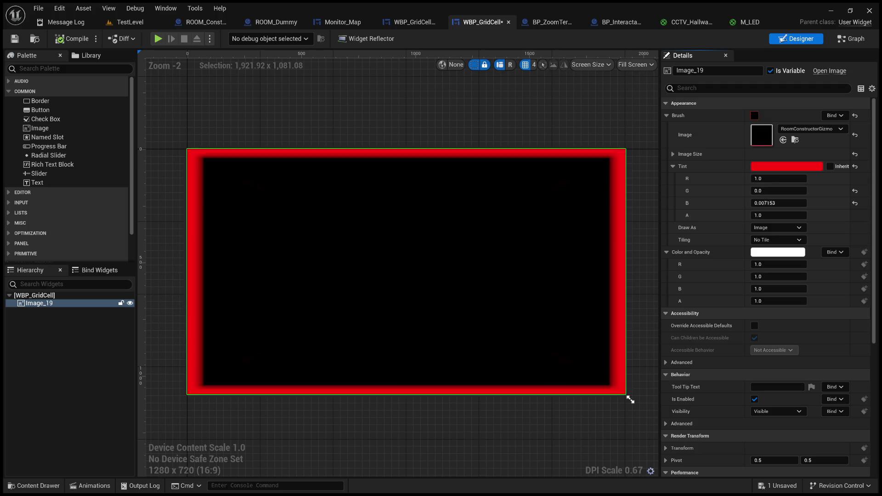
pyautogui.hotkey('ctrl', 'z')
pyautogui.hotkey('ctrl', 'z')
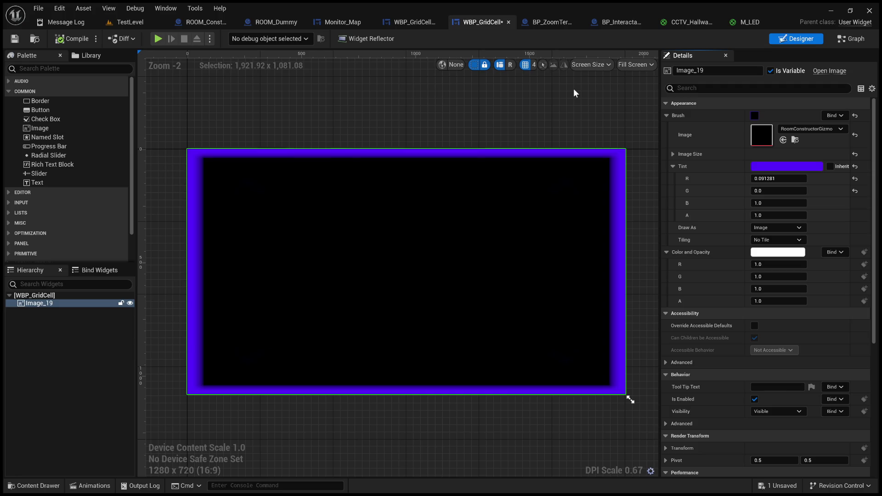
pyautogui.hotkey('ctrl', 'z')
pyautogui.hotkey('ctrl', 'z')
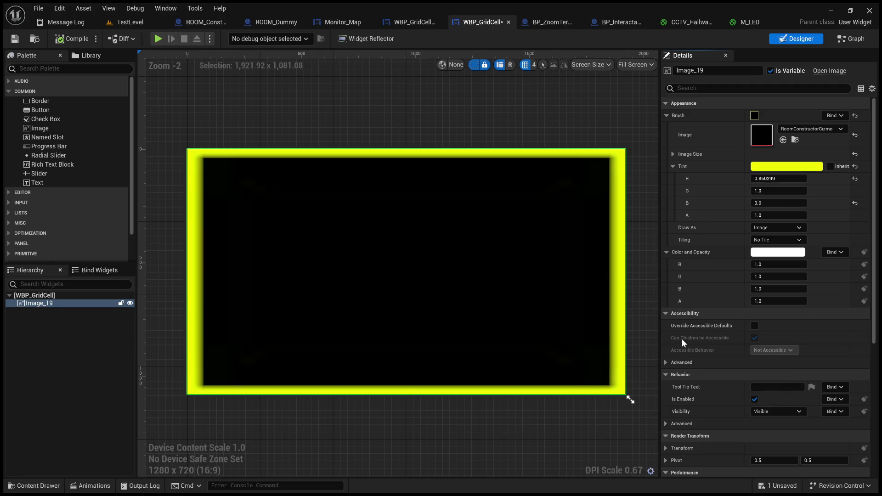
pyautogui.hotkey('ctrl', 'z')
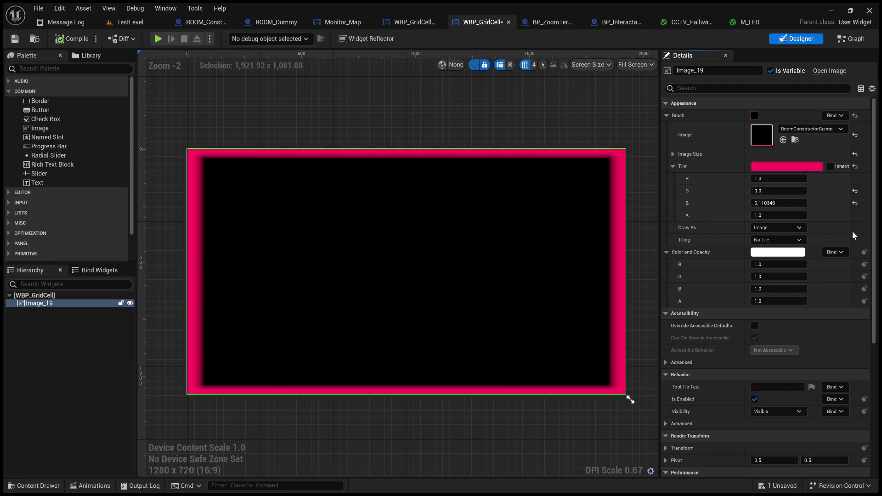
pyautogui.hotkey('ctrl', 'z')
pyautogui.hotkey('ctrl', 'z')
pyautogui.hotkey('ctrl', 'z')
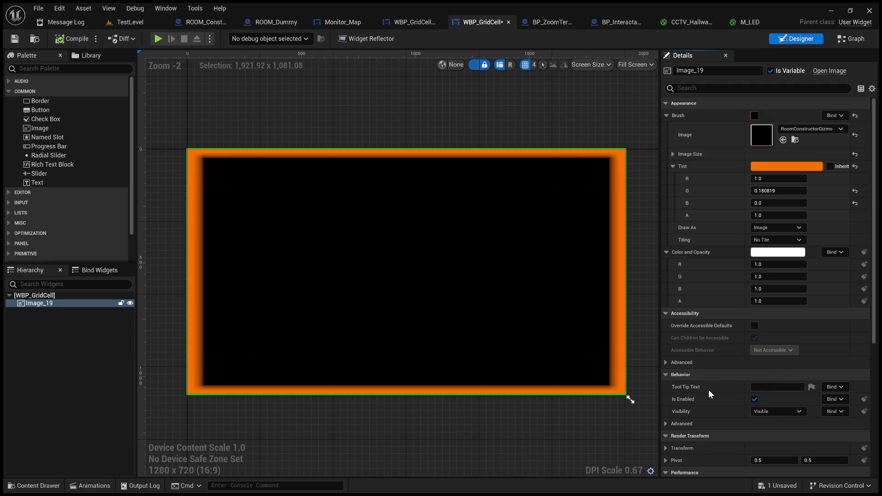
pyautogui.click(851, 38)
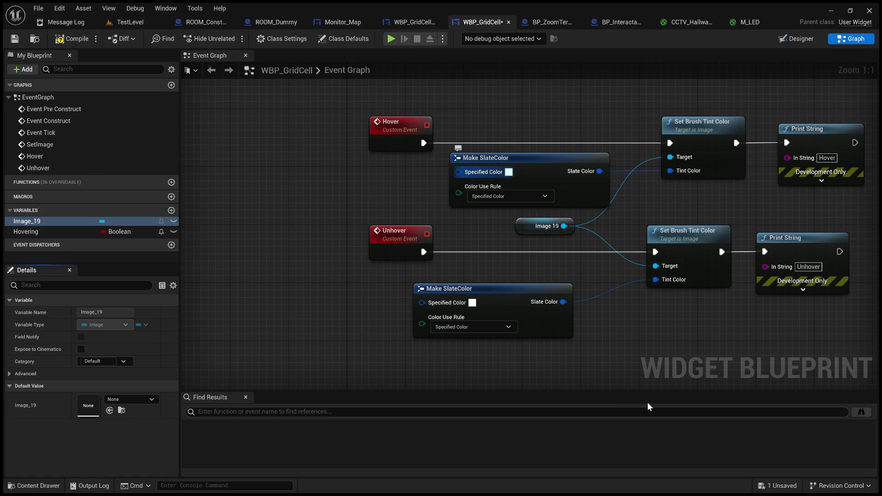
# Compile WBP_GridCell with the orange hover tint and start playing TestLevel.
pyautogui.click(53, 39)
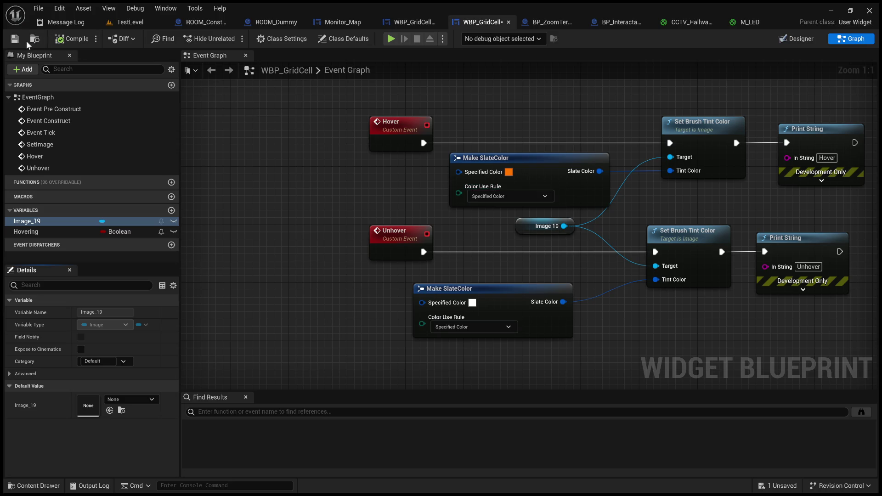
pyautogui.click(473, 179)
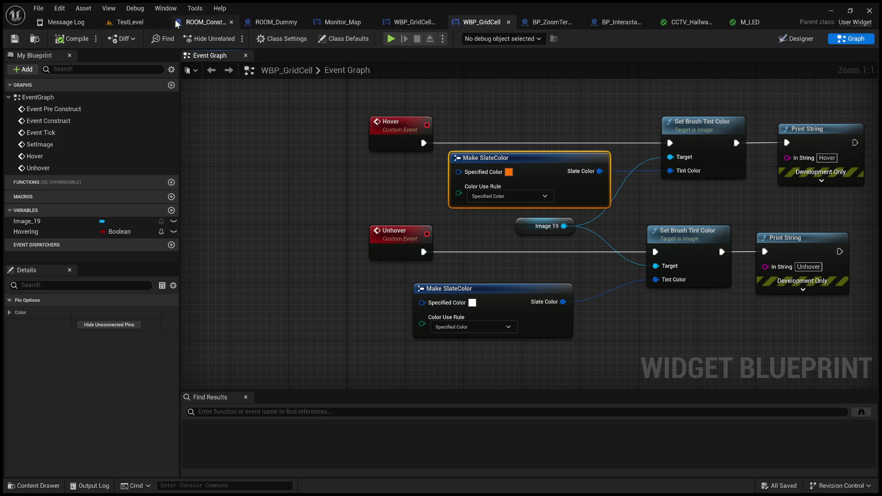
pyautogui.click(133, 22)
pyautogui.click(233, 40)
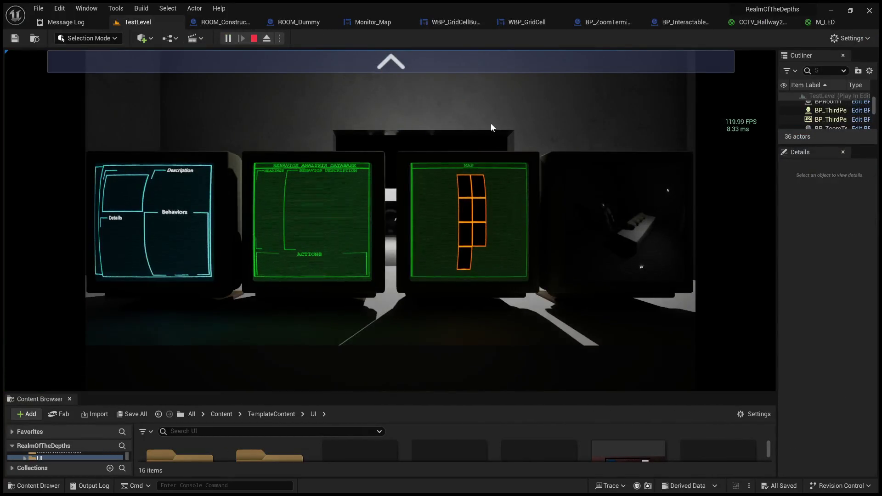
# Move to the map monitor to see the orange-outlined grid, then stop play.
pyautogui.click(487, 73)
pyautogui.click(751, 272)
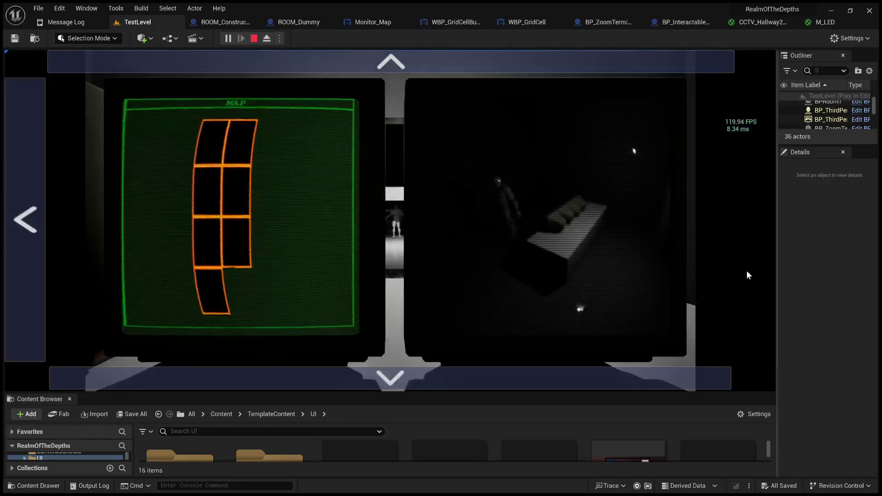
pyautogui.click(253, 38)
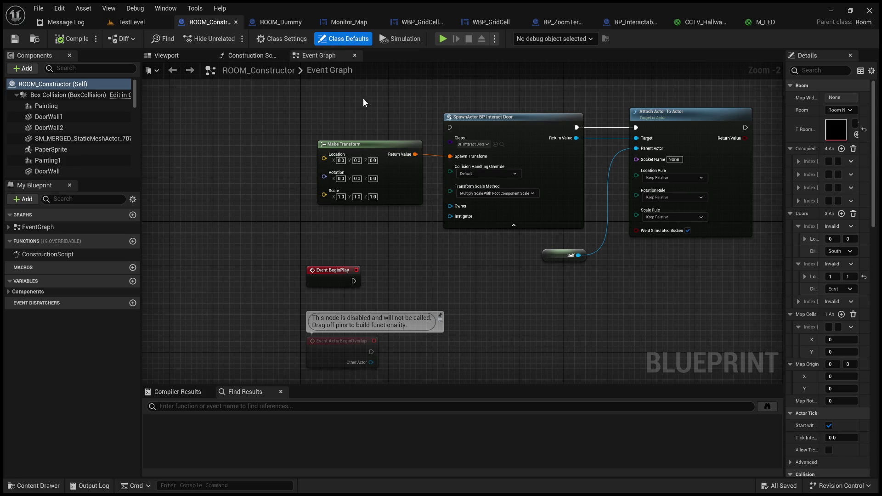
# Go through Monitor_Map and the grid cell tabs to WBP_GridCell's Designer showing orange Image 19.
pyautogui.click(350, 21)
pyautogui.click(427, 24)
pyautogui.click(468, 23)
pyautogui.click(416, 22)
pyautogui.click(799, 40)
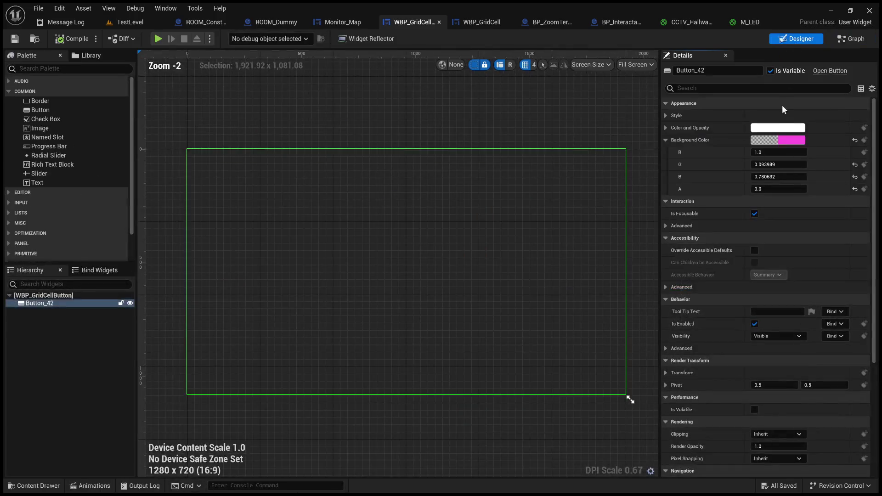
pyautogui.click(475, 22)
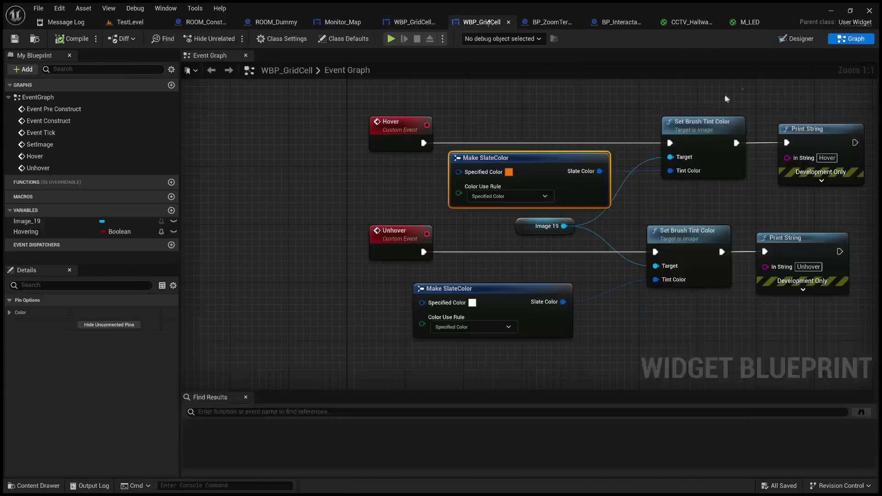
pyautogui.click(799, 39)
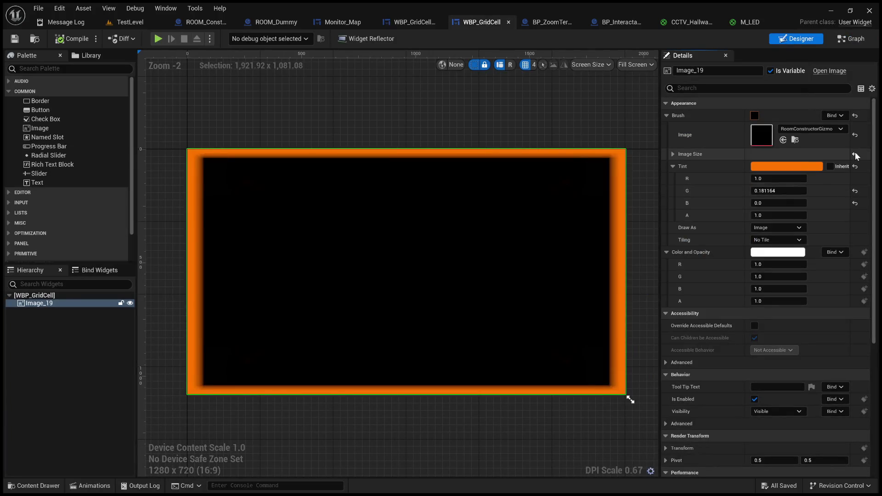
# Reset Image_19's tint to white, save the widget and start playing TestLevel.
pyautogui.click(856, 167)
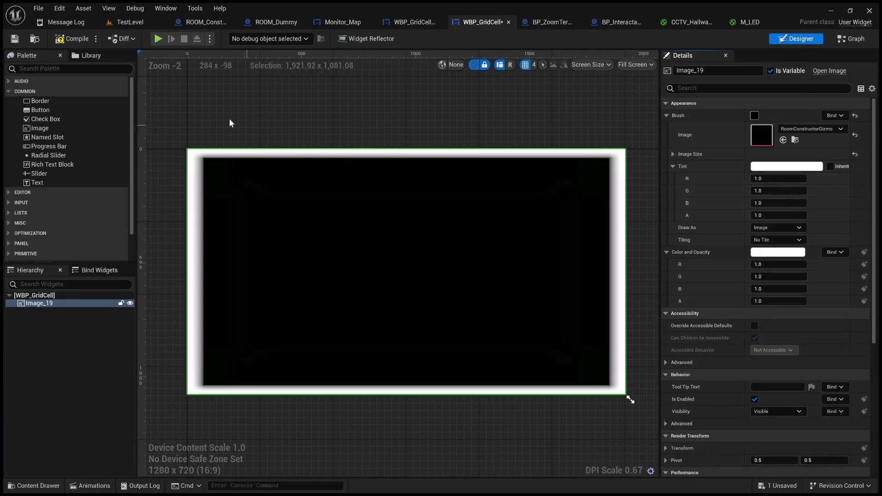
pyautogui.click(15, 38)
pyautogui.click(130, 22)
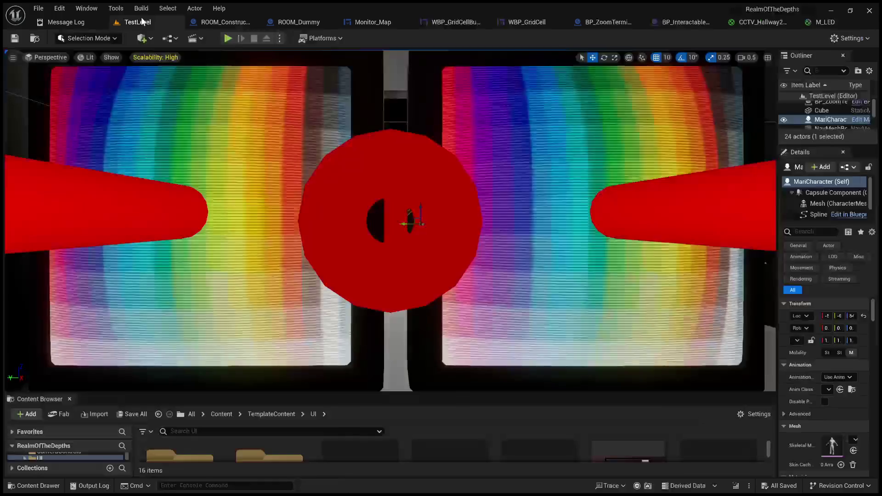
pyautogui.click(225, 38)
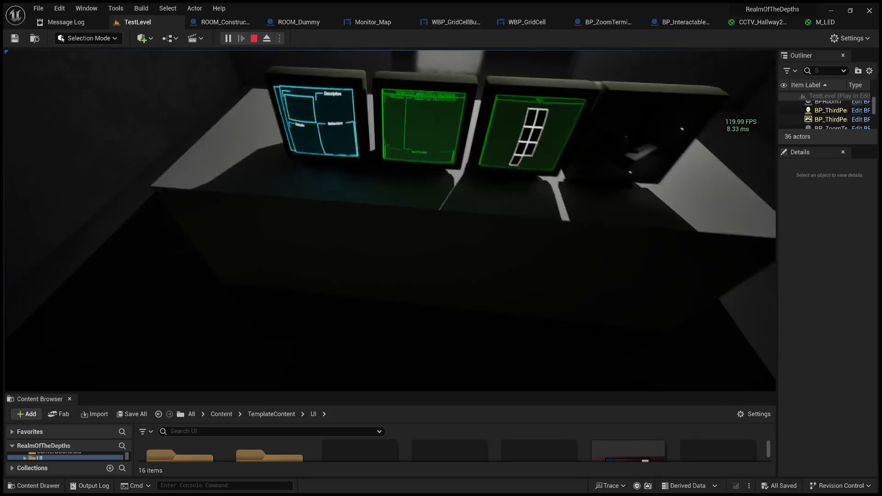
# On the MAP monitor, hover and select map cells to see orange highlights, then stop play.
pyautogui.press('e')
pyautogui.click(449, 63)
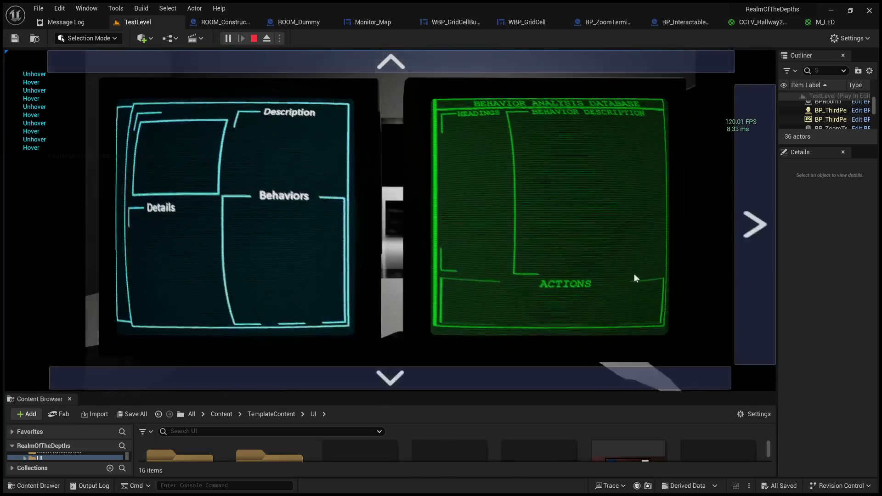
pyautogui.click(749, 272)
pyautogui.click(384, 71)
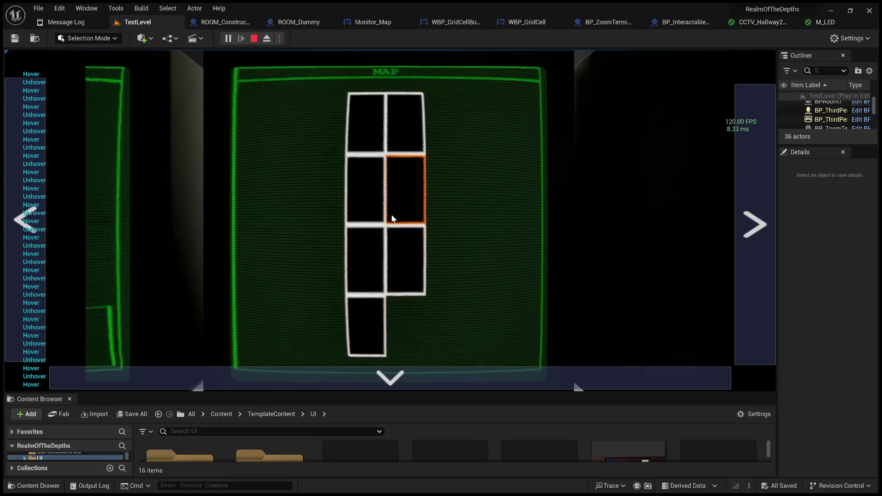
pyautogui.click(352, 340)
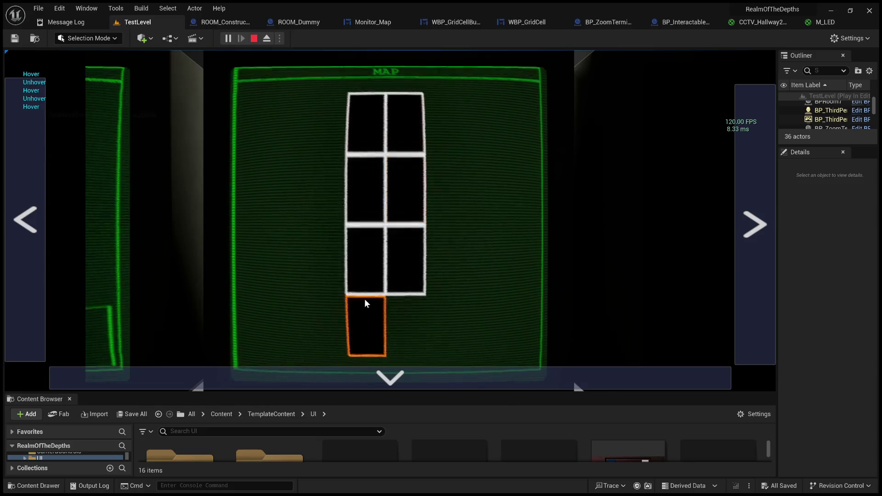
pyautogui.click(374, 336)
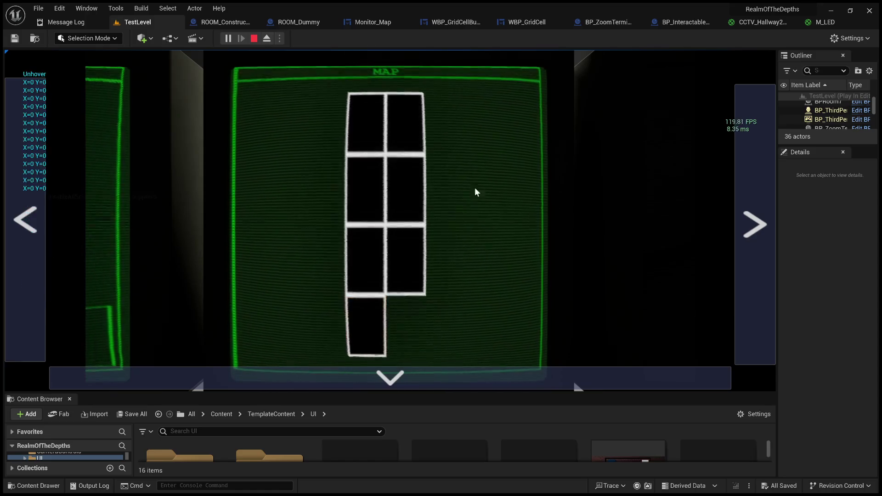
pyautogui.click(254, 39)
pyautogui.click(289, 22)
pyautogui.click(225, 22)
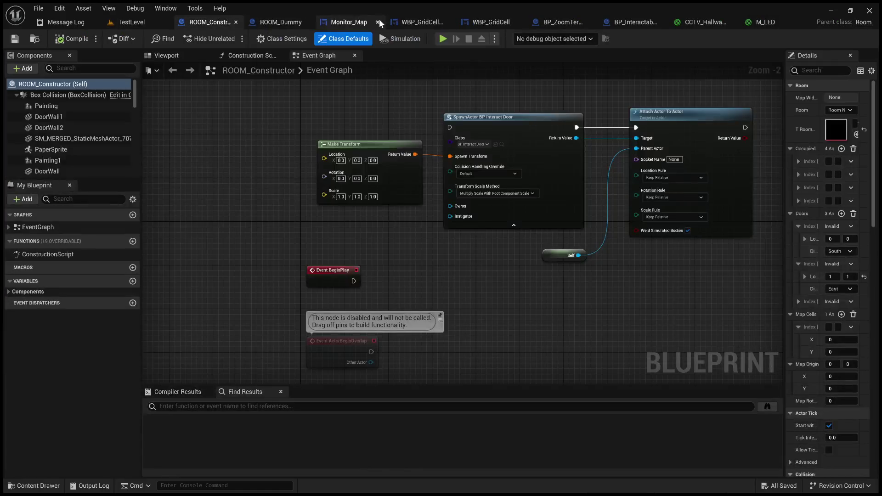
# Tint Image_19 violet (R 0.166132, G 0, B 1.0) in WBP_GridCell's Designer.
pyautogui.click(418, 21)
pyautogui.click(490, 25)
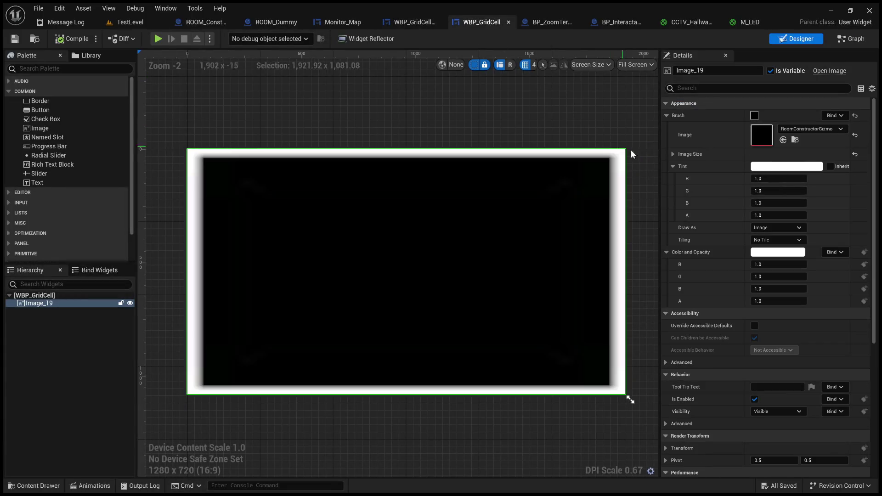
pyautogui.hotkey('ctrl', 'z')
pyautogui.hotkey('ctrl', 'z')
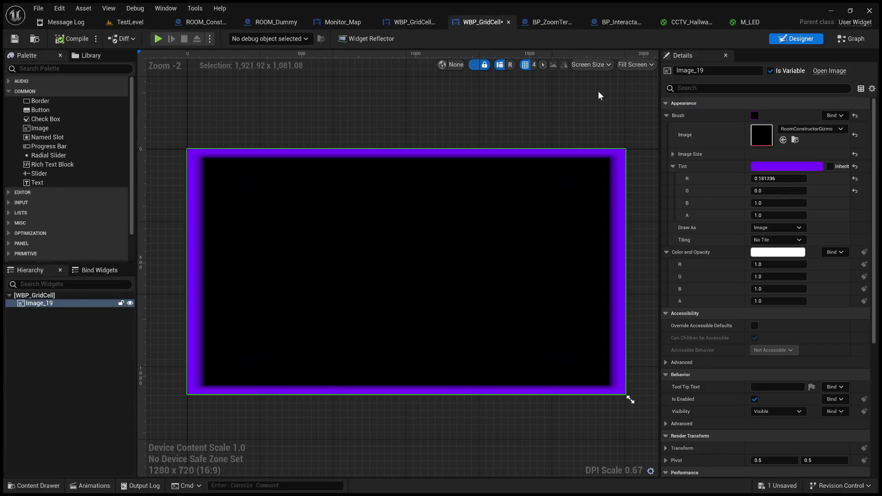
pyautogui.hotkey('ctrl', 'z')
pyautogui.hotkey('ctrl', 'z')
pyautogui.hotkey('ctrl', 'z')
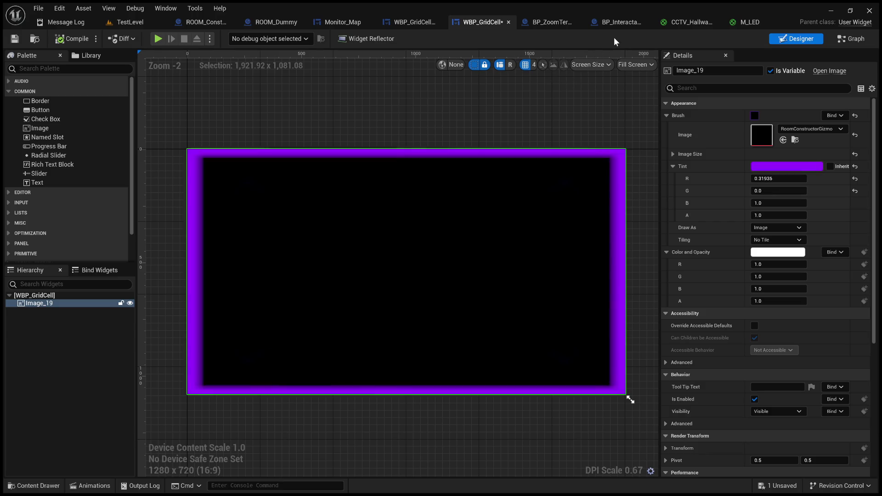
pyautogui.hotkey('ctrl', 'z')
pyautogui.hotkey('ctrl', 'z')
pyautogui.hotkey('ctrl', 'z')
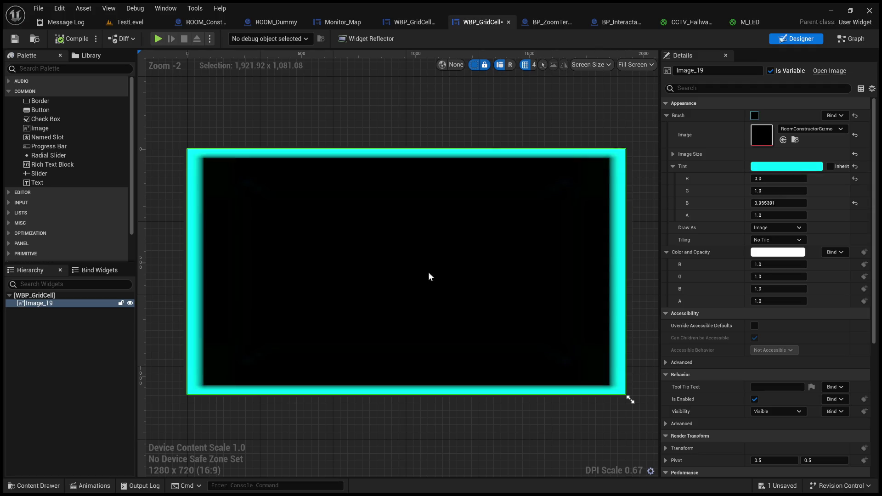
pyautogui.hotkey('ctrl', 'z')
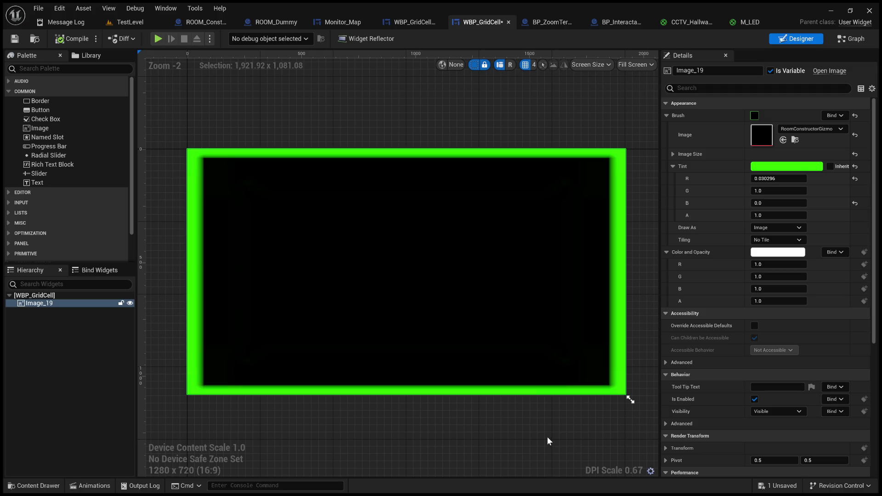
pyautogui.hotkey('ctrl', 'z')
pyautogui.hotkey('ctrl', 'z')
pyautogui.hotkey('ctrl', 'z')
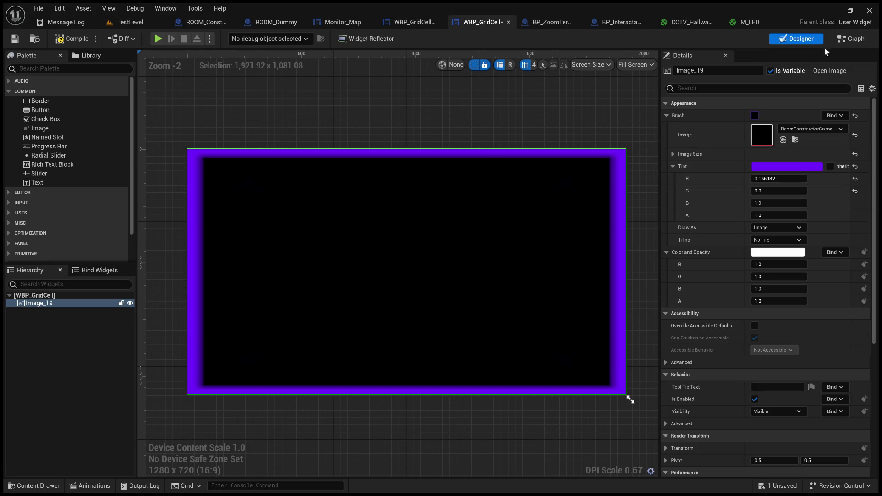
pyautogui.click(850, 41)
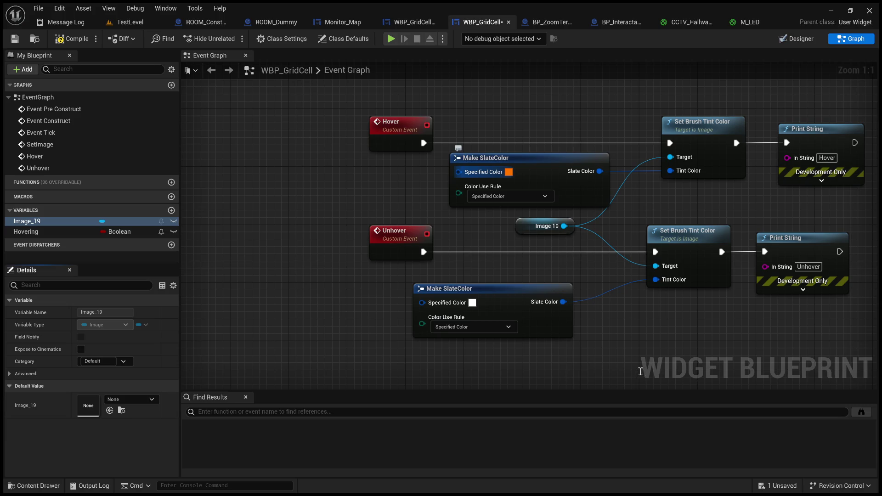
pyautogui.click(797, 39)
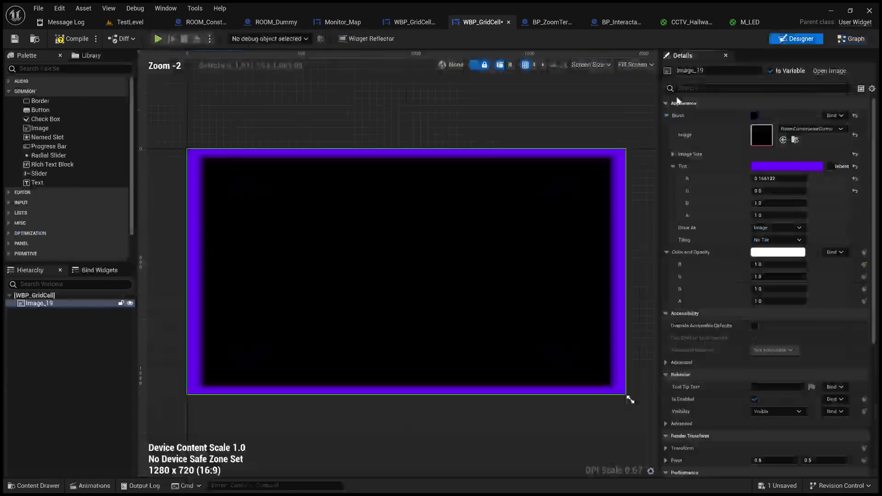
# Reset Image_19's tint to white, compile and save WBP_GridCell, and start playing TestLevel.
pyautogui.click(854, 168)
pyautogui.click(64, 38)
pyautogui.click(14, 38)
pyautogui.click(138, 22)
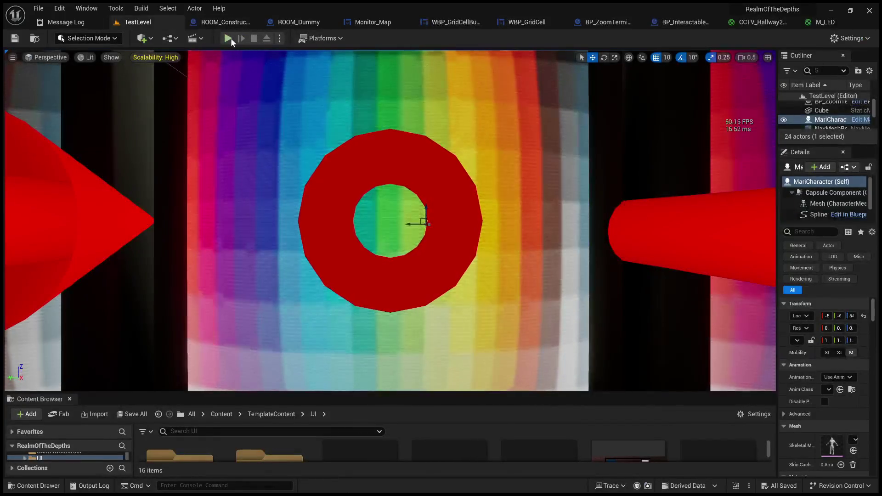
pyautogui.click(228, 38)
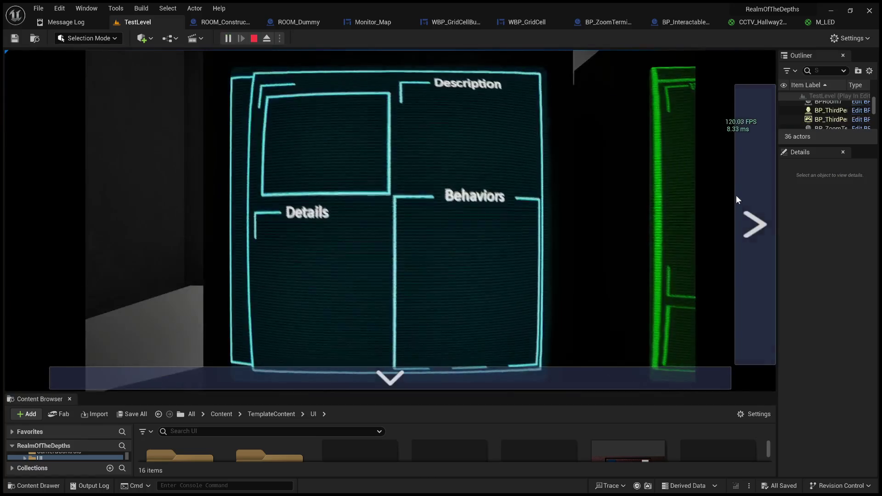
# Test the MAP monitor grid's violet hover highlight by selecting a second-row cell, then stop.
pyautogui.click(740, 200)
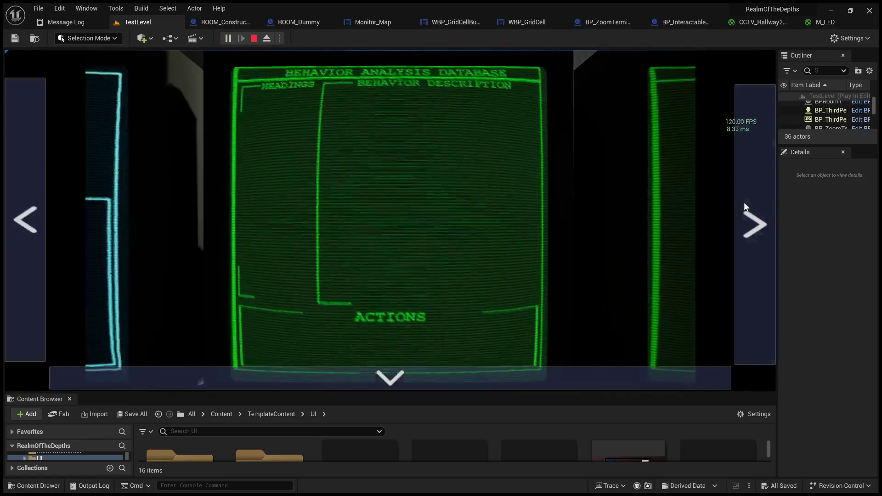
pyautogui.click(744, 202)
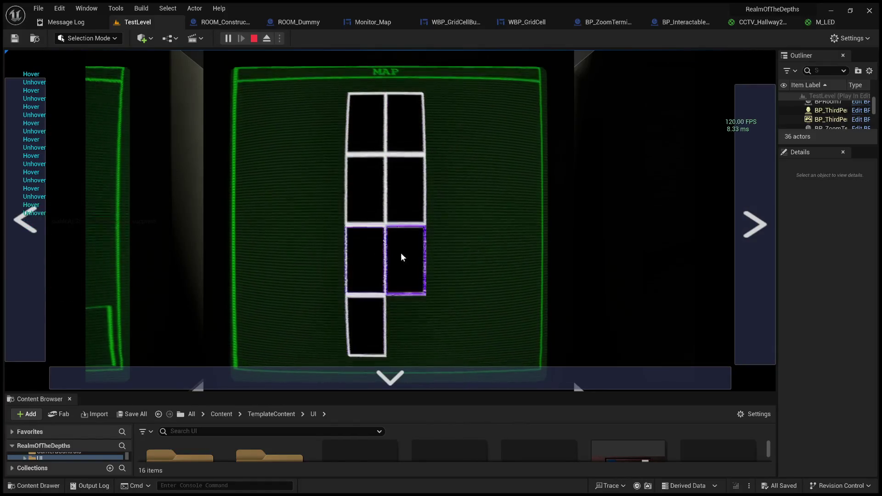
pyautogui.click(472, 373)
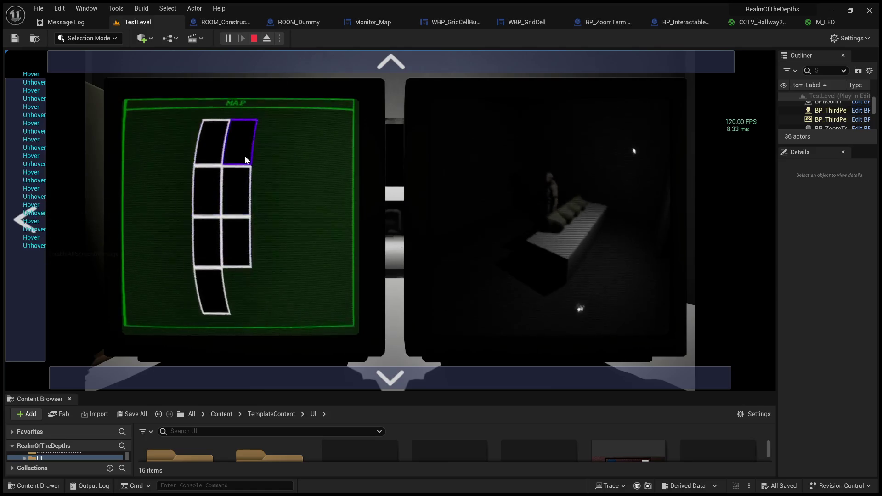
pyautogui.click(238, 181)
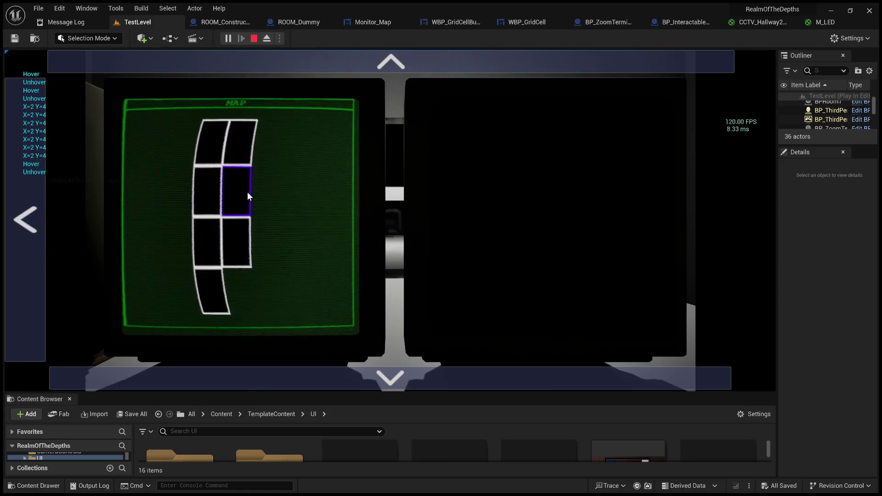
pyautogui.click(254, 38)
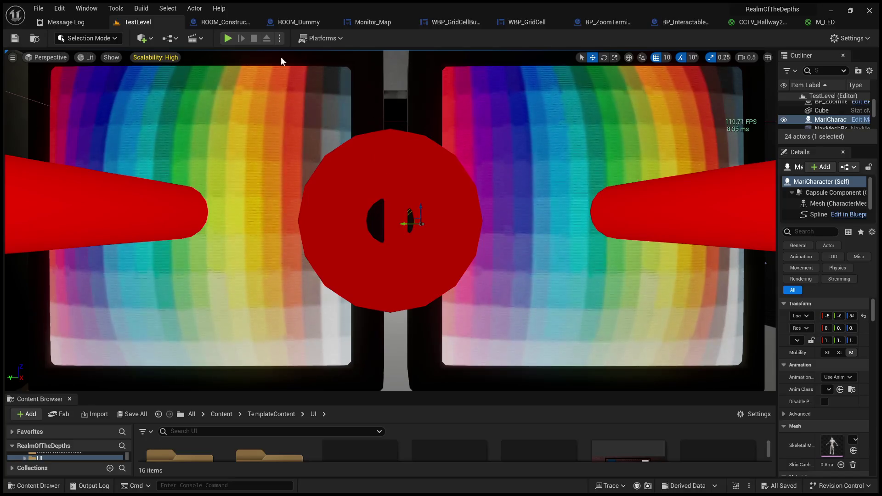
pyautogui.click(300, 21)
pyautogui.click(352, 23)
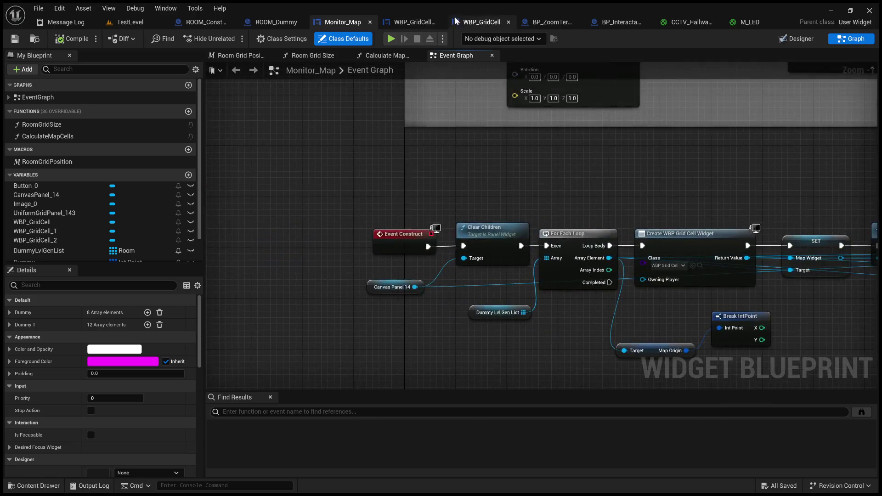
# Open WBP_GridCellButton's event graph.
pyautogui.click(410, 20)
pyautogui.click(474, 23)
pyautogui.click(421, 20)
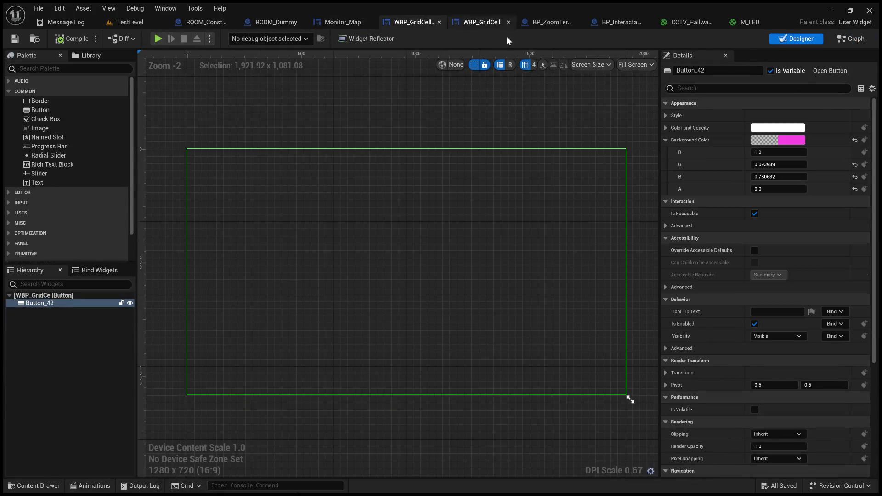
pyautogui.click(851, 38)
# Pan to the For Each Loop and wire its Completed output into the Print String node.
pyautogui.scroll(-4, 607, 164)
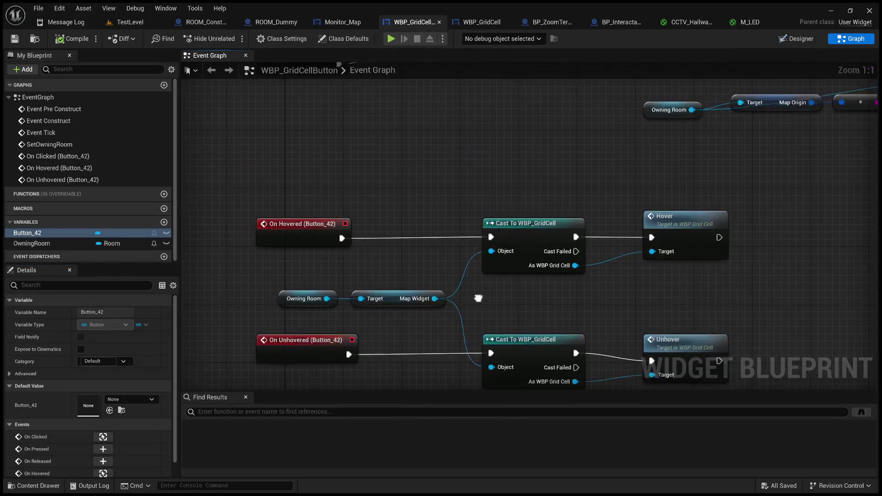
pyautogui.scroll(2, 477, 198)
pyautogui.moveTo(477, 198)
pyautogui.mouseDown()
pyautogui.moveTo(299, 242)
pyautogui.moveTo(262, 235)
pyautogui.moveTo(469, 246)
pyautogui.moveTo(501, 260)
pyautogui.moveTo(497, 234)
pyautogui.moveTo(518, 221)
pyautogui.moveTo(524, 232)
pyautogui.moveTo(441, 221)
pyautogui.moveTo(485, 175)
pyautogui.moveTo(425, 240)
pyautogui.moveTo(456, 270)
pyautogui.moveTo(373, 273)
pyautogui.mouseUp()
pyautogui.scroll(2, 406, 184)
pyautogui.moveTo(518, 212); pyautogui.dragTo(362, 238)
pyautogui.scroll(-2, 485, 257)
pyautogui.moveTo(440, 246)
pyautogui.mouseDown()
pyautogui.moveTo(375, 241)
pyautogui.moveTo(440, 240)
pyautogui.mouseUp()
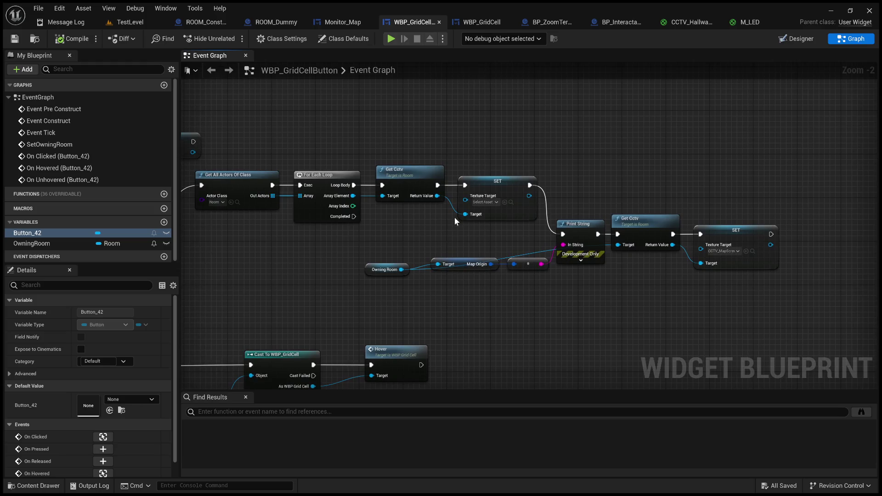
pyautogui.scroll(2, 439, 240)
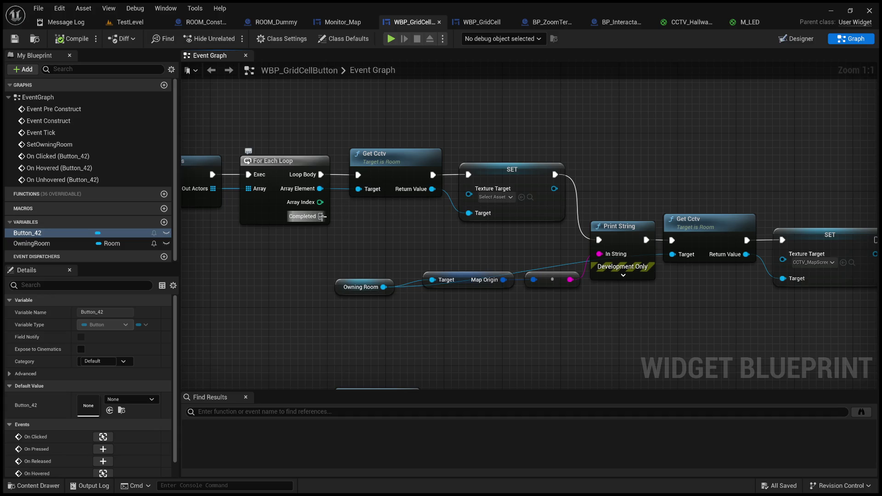
pyautogui.moveTo(321, 216)
pyautogui.mouseDown()
pyautogui.moveTo(595, 247)
pyautogui.moveTo(561, 238)
pyautogui.moveTo(767, 243)
pyautogui.moveTo(339, 243)
pyautogui.mouseUp()
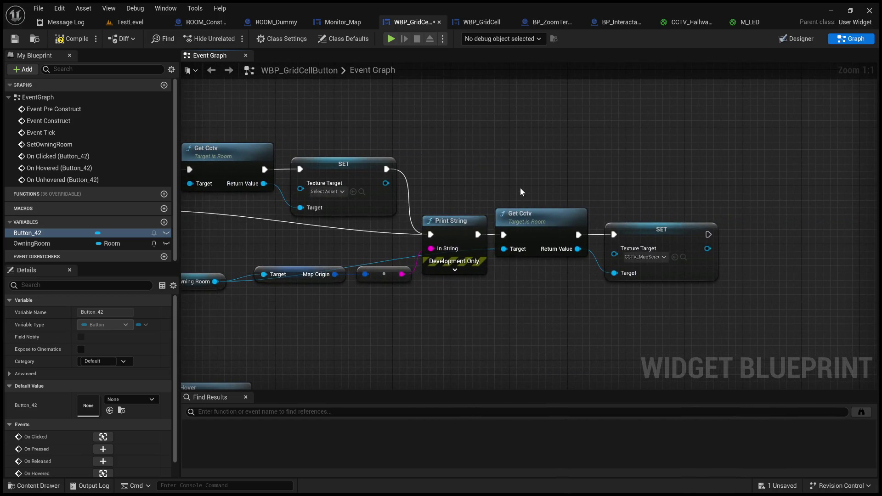
# Disconnect the loop's SET node from Print String in the button's click graph.
pyautogui.moveTo(467, 182)
pyautogui.mouseDown()
pyautogui.moveTo(602, 167)
pyautogui.moveTo(613, 180)
pyautogui.moveTo(528, 221)
pyautogui.mouseUp()
pyautogui.keyDown('alt'); pyautogui.click(525, 215); pyautogui.keyUp('alt')
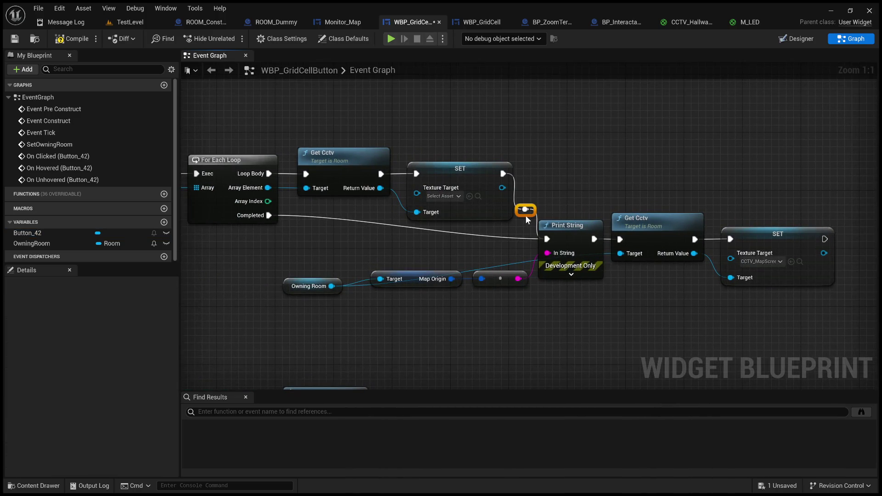
pyautogui.scroll(-2, 427, 280)
pyautogui.moveTo(459, 236); pyautogui.dragTo(413, 192)
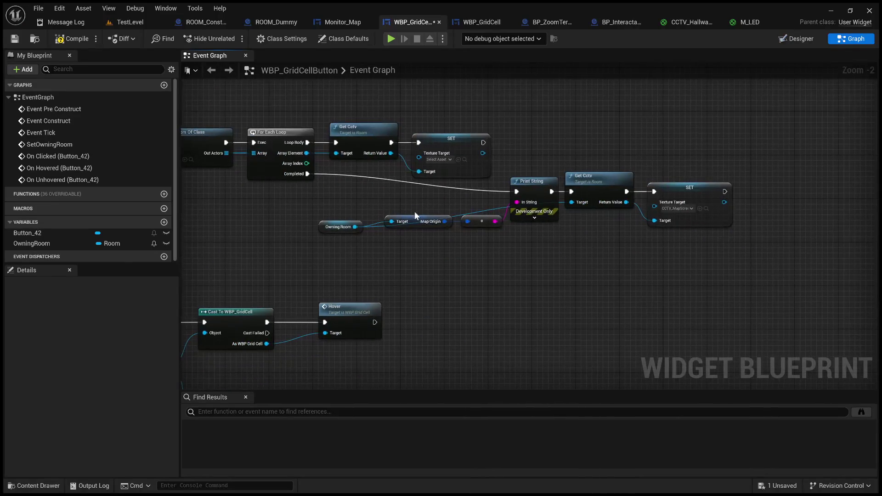
pyautogui.moveTo(454, 272)
pyautogui.mouseDown()
pyautogui.moveTo(512, 280)
pyautogui.moveTo(597, 238)
pyautogui.mouseUp()
pyautogui.moveTo(449, 301)
pyautogui.mouseDown()
pyautogui.moveTo(495, 316)
pyautogui.moveTo(586, 302)
pyautogui.mouseUp()
# Copy the Owning Room, Map Widget, Cast and Unhover nodes into the On Clicked loop after SET.
pyautogui.click(586, 302)
pyautogui.keyDown('ctrl'); pyautogui.click(482, 294); pyautogui.keyUp('ctrl')
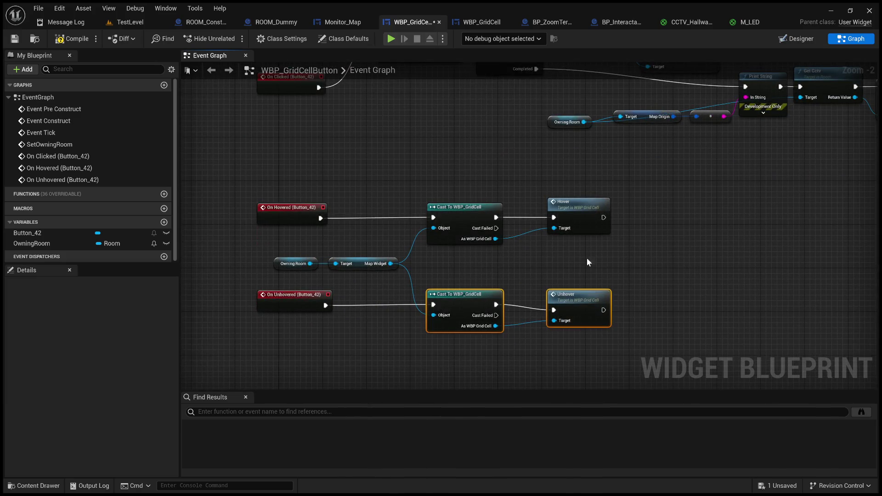
pyautogui.keyDown('ctrl'); pyautogui.click(366, 258); pyautogui.keyUp('ctrl')
pyautogui.keyDown('ctrl'); pyautogui.click(294, 263); pyautogui.keyUp('ctrl')
pyautogui.moveTo(400, 272); pyautogui.dragTo(340, 315)
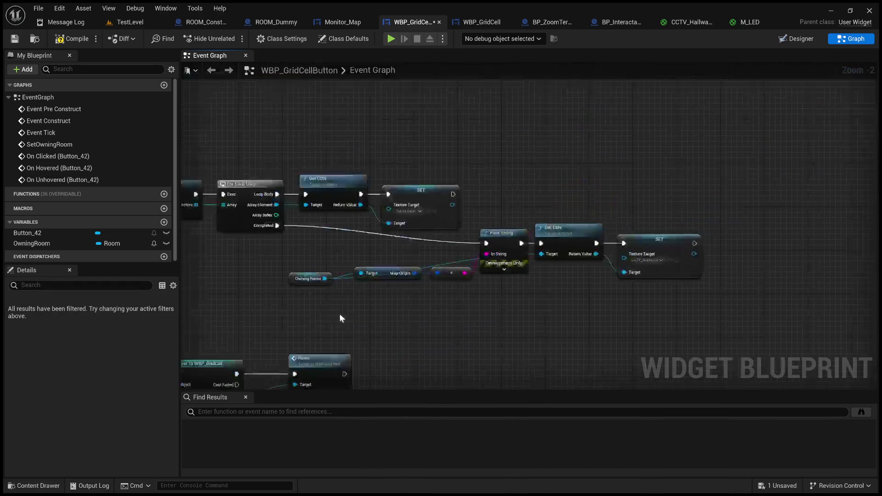
pyautogui.hotkey('ctrl', 'v')
pyautogui.moveTo(583, 189)
pyautogui.mouseDown()
pyautogui.moveTo(538, 169)
pyautogui.moveTo(510, 180)
pyautogui.mouseUp()
pyautogui.moveTo(454, 193); pyautogui.dragTo(492, 189)
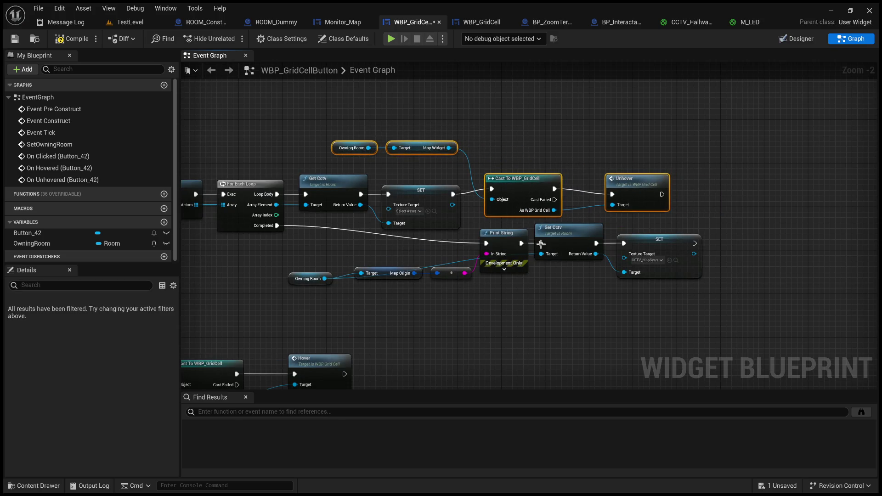
# Add a Cast to WBP_GridCell after the final SET, delete the copied Hover node, and open WBP_GridCell's graph.
pyautogui.moveTo(532, 298)
pyautogui.mouseDown()
pyautogui.moveTo(748, 170)
pyautogui.moveTo(649, 266)
pyautogui.mouseUp()
pyautogui.moveTo(622, 240); pyautogui.dragTo(503, 231)
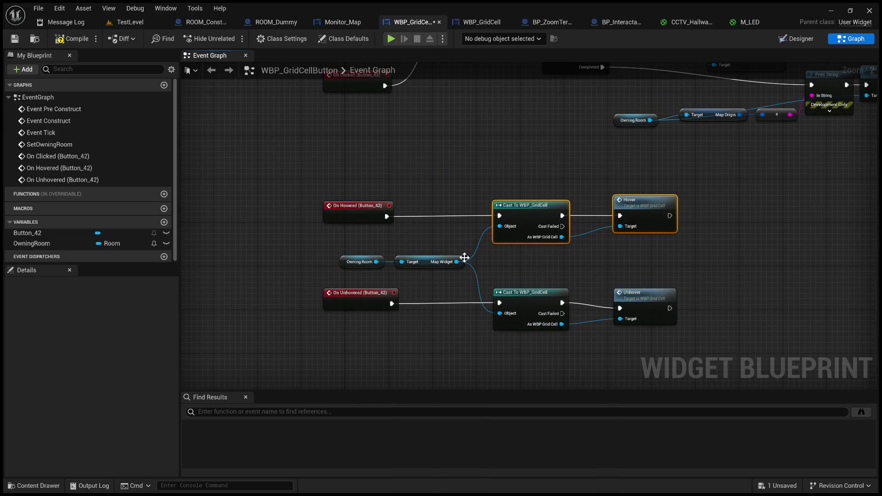
pyautogui.keyDown('ctrl'); pyautogui.click(415, 258); pyautogui.keyUp('ctrl')
pyautogui.keyDown('ctrl'); pyautogui.click(367, 258); pyautogui.keyUp('ctrl')
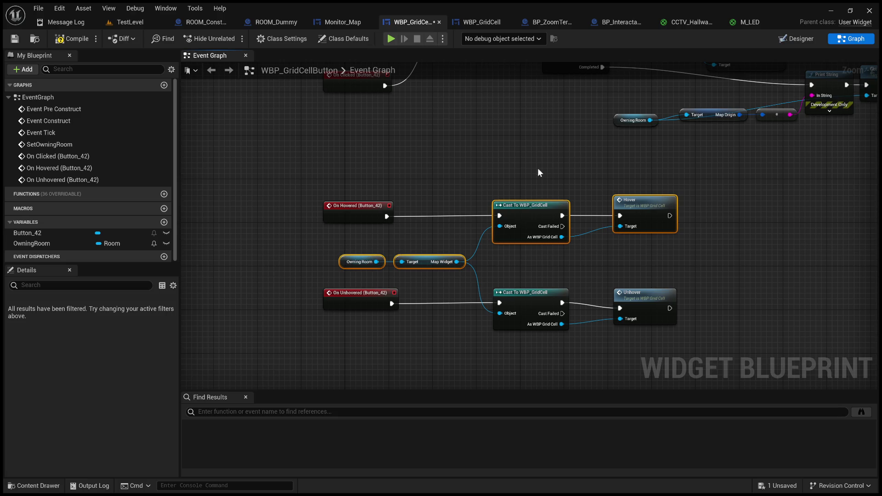
pyautogui.moveTo(626, 224)
pyautogui.mouseDown()
pyautogui.moveTo(589, 250)
pyautogui.moveTo(556, 251)
pyautogui.moveTo(523, 219)
pyautogui.mouseUp()
pyautogui.click(470, 206)
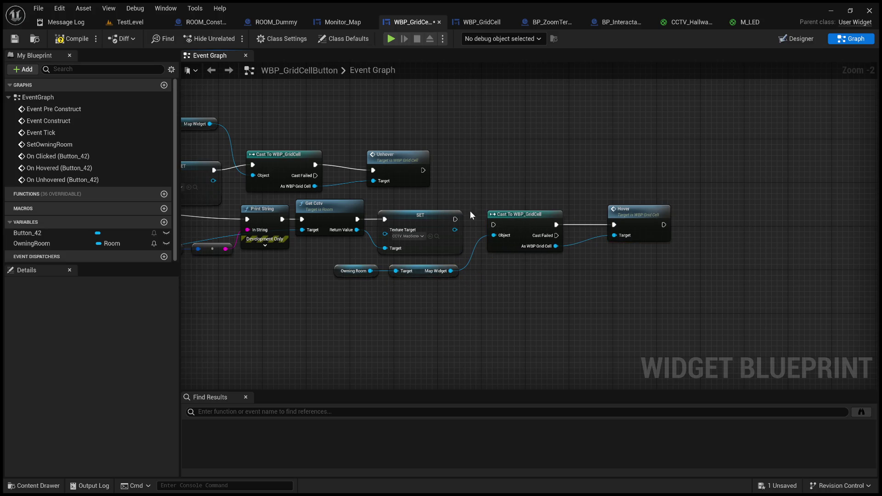
pyautogui.moveTo(454, 219); pyautogui.dragTo(493, 225)
pyautogui.click(643, 219)
pyautogui.press('Delete')
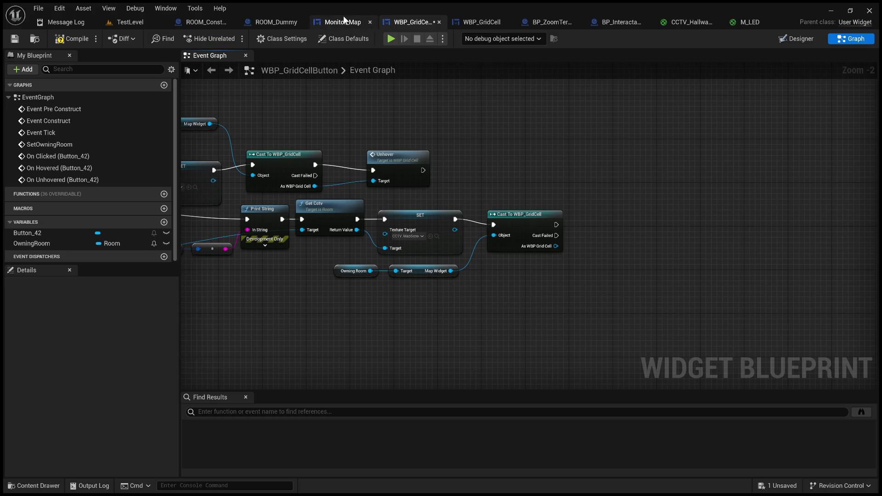
pyautogui.click(478, 22)
pyautogui.click(850, 38)
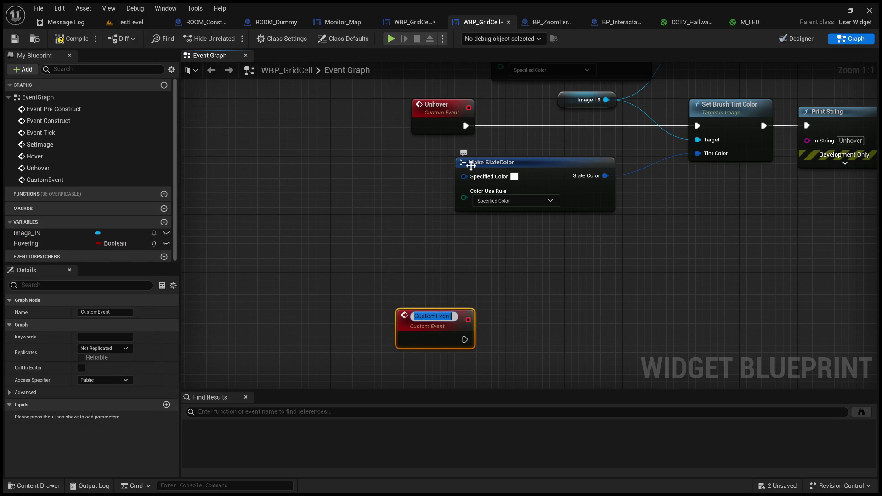
# Name the new custom event RoomSelected and copy the hover chain's purple tint nodes.
pyautogui.write('RoomSelected')
pyautogui.press('Return')
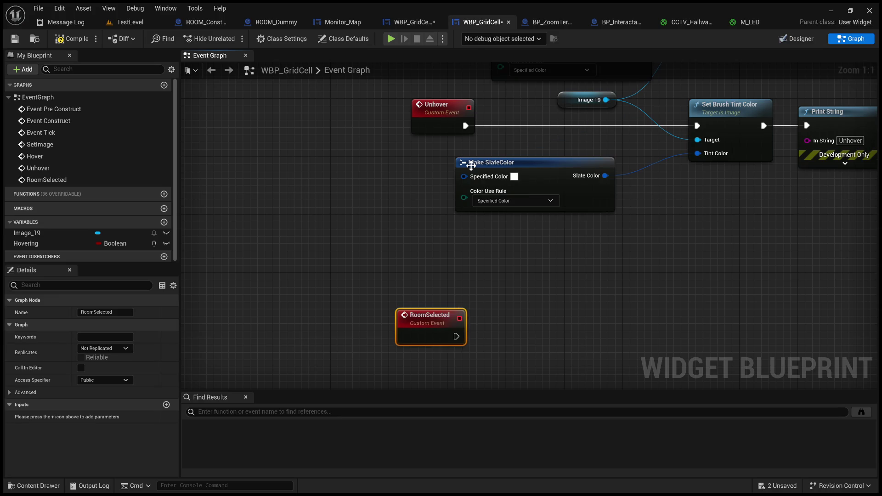
pyautogui.press('Home')
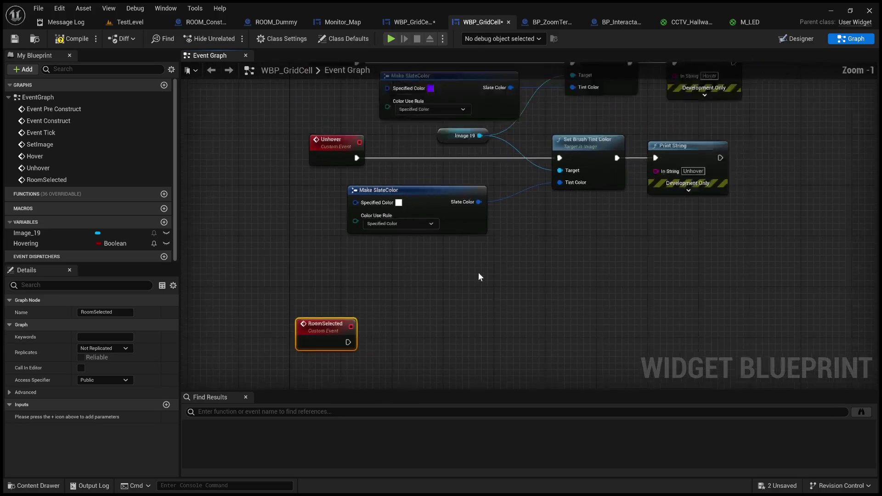
pyautogui.click(473, 174)
pyautogui.keyDown('ctrl'); pyautogui.click(579, 114); pyautogui.keyUp('ctrl')
pyautogui.keyDown('ctrl'); pyautogui.click(448, 198); pyautogui.keyUp('ctrl')
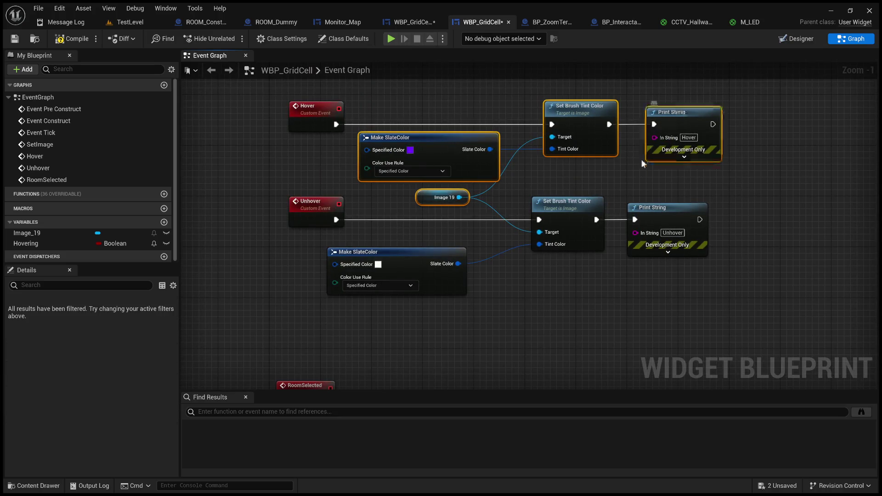
pyautogui.moveTo(575, 252)
pyautogui.mouseDown()
pyautogui.moveTo(593, 254)
pyautogui.moveTo(482, 314)
pyautogui.mouseUp()
# Paste the Make SlateColor and Set Brush Tint Color nodes after RoomSelected, dropping the extra Print String.
pyautogui.hotkey('ctrl', 'v')
pyautogui.moveTo(425, 315)
pyautogui.mouseDown()
pyautogui.moveTo(516, 319)
pyautogui.moveTo(400, 349)
pyautogui.moveTo(369, 336)
pyautogui.moveTo(495, 327)
pyautogui.mouseUp()
pyautogui.moveTo(527, 285); pyautogui.dragTo(519, 173)
pyautogui.click(597, 205)
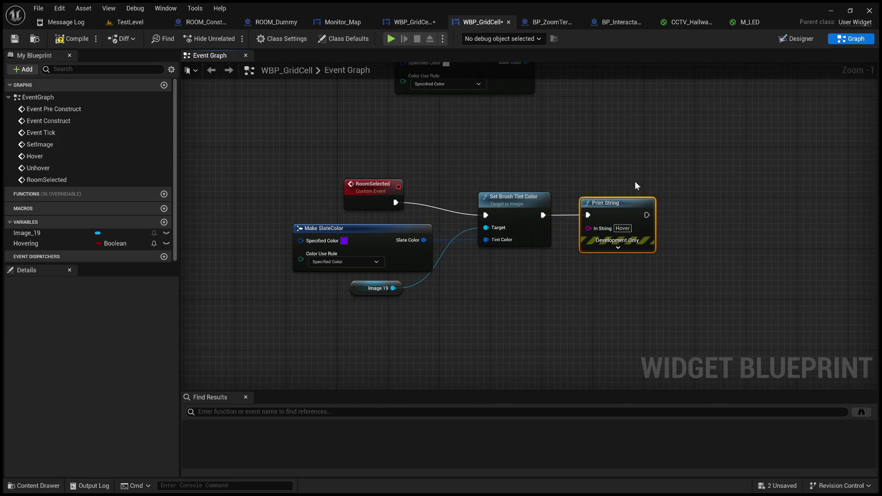
pyautogui.press('Delete')
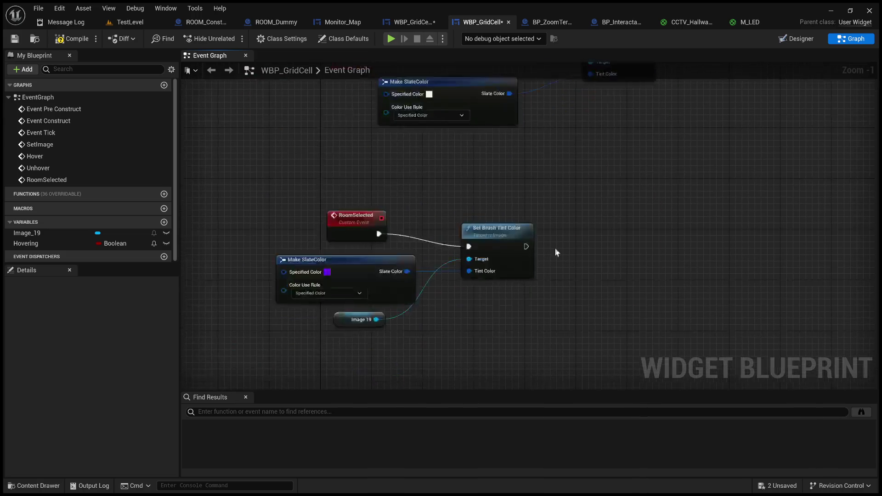
pyautogui.moveTo(394, 283); pyautogui.dragTo(528, 249)
pyautogui.scroll(1, 481, 262)
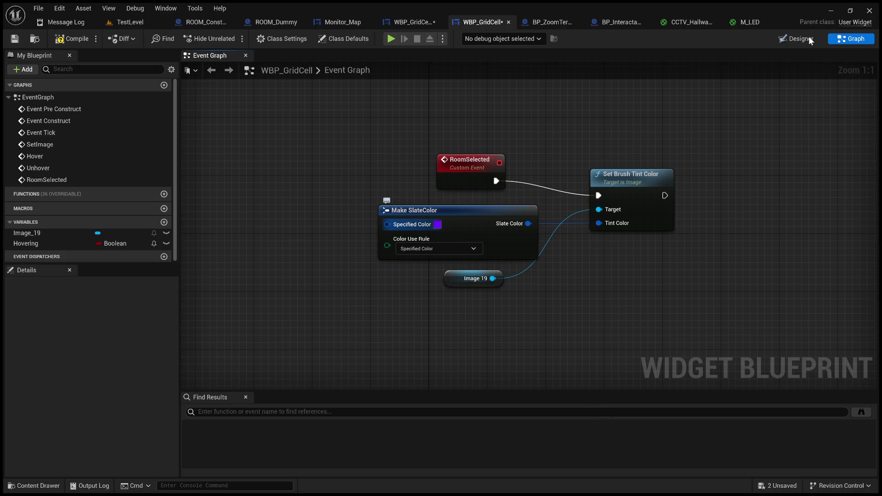
pyautogui.click(796, 39)
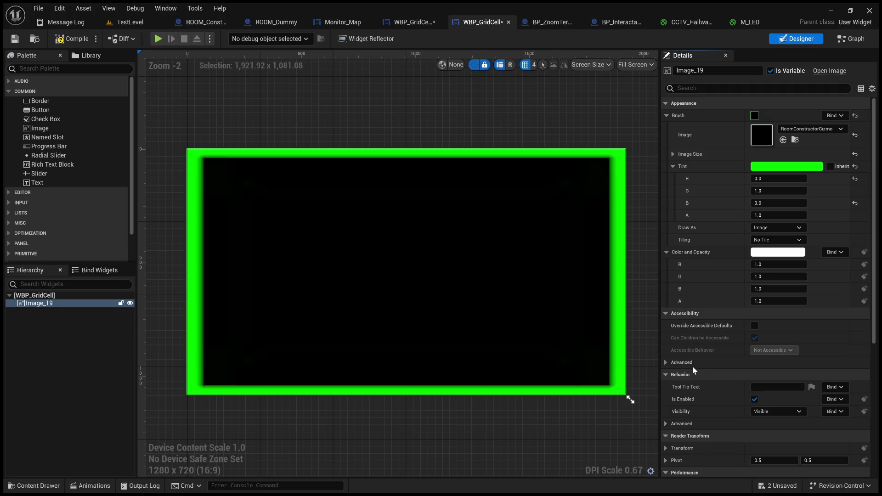
# Reset Image_19's Tint to its default white and go back to the Graph view.
pyautogui.click(855, 166)
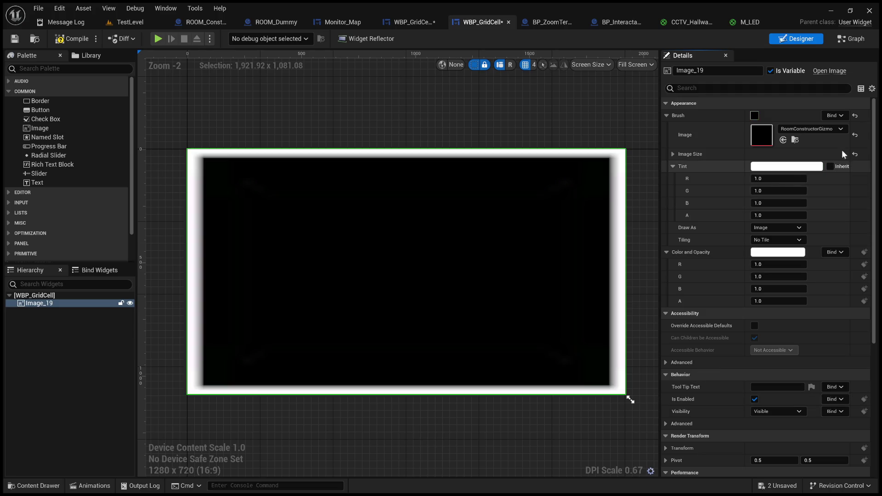
pyautogui.click(850, 39)
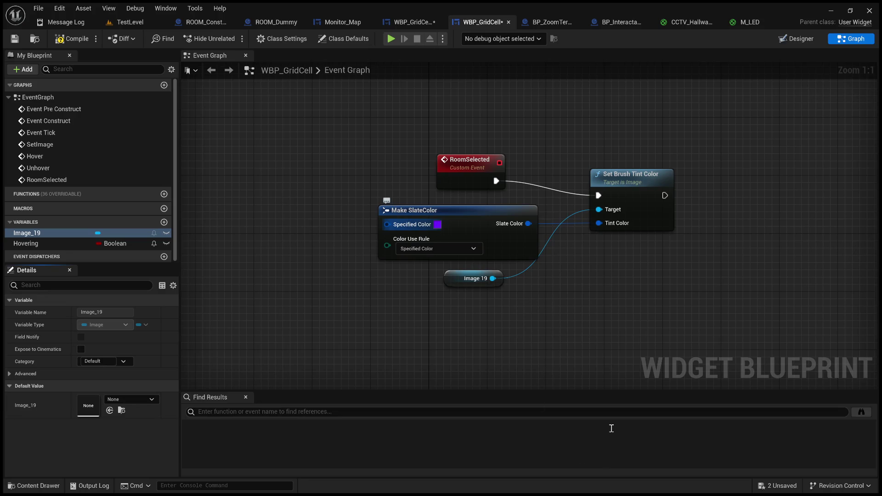
# Compile and save WBP_GridCell.
pyautogui.scroll(-3, 627, 302)
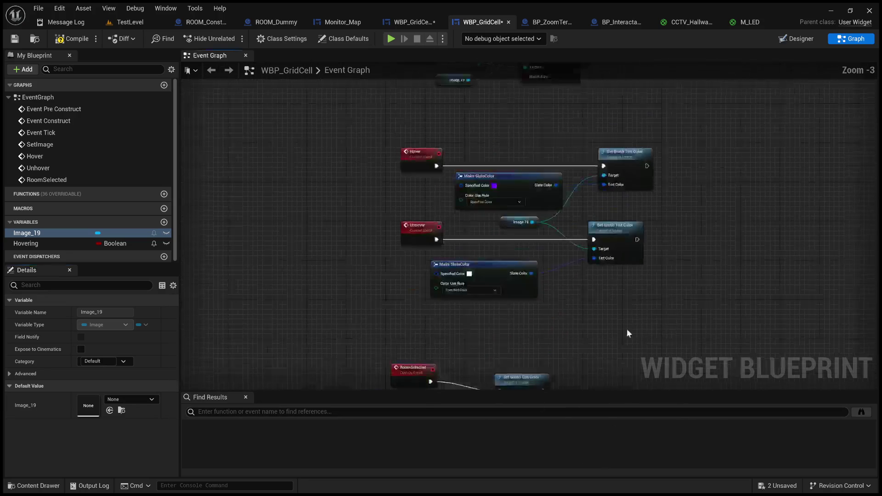
pyautogui.click(413, 23)
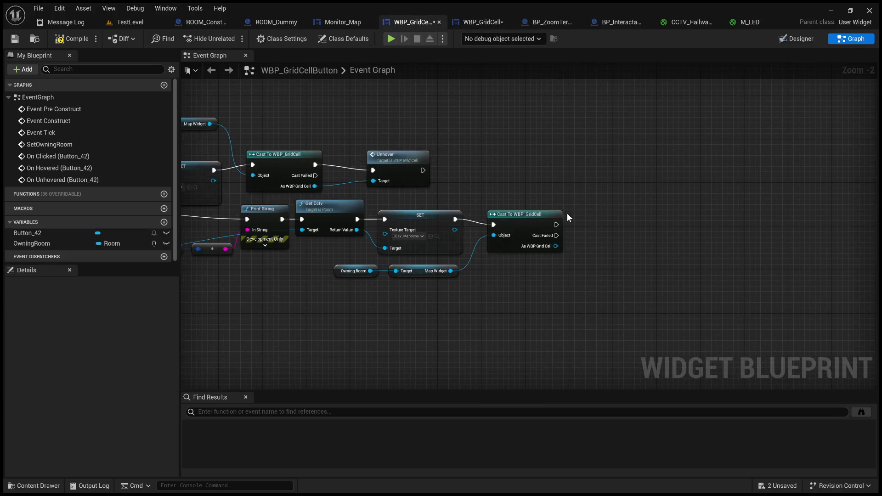
pyautogui.click(478, 22)
pyautogui.click(71, 39)
pyautogui.click(14, 39)
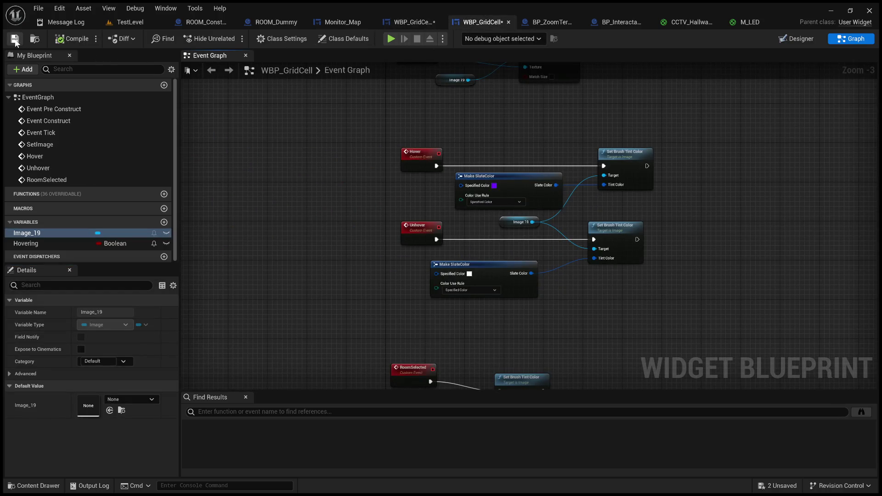
# In WBP_GridCellButton, call Room Selected on the As WBP Grid Cell cast output.
pyautogui.click(411, 23)
pyautogui.moveTo(557, 247); pyautogui.dragTo(612, 211)
pyautogui.click(632, 263)
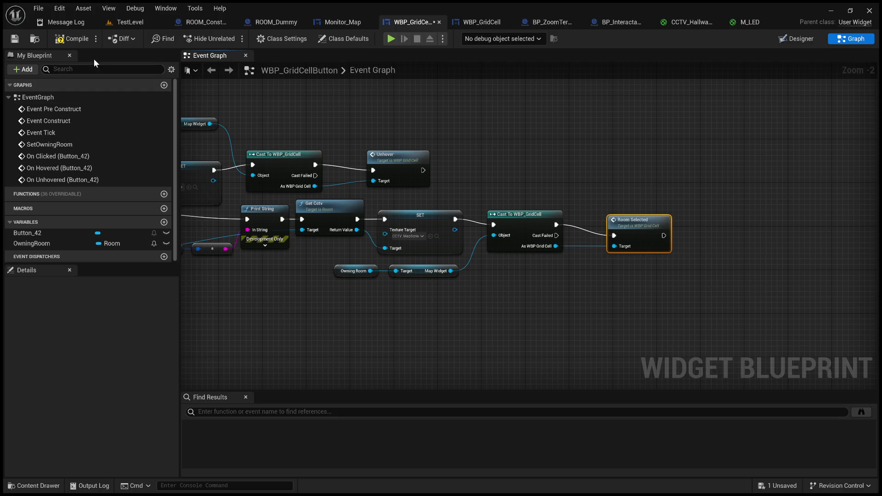
# Compile the button blueprint, open TestLevel and start Play.
pyautogui.click(58, 40)
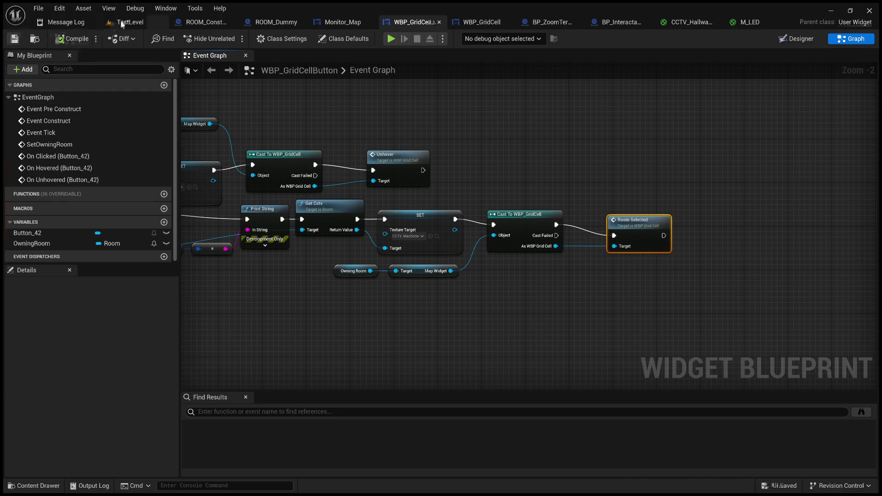
pyautogui.click(121, 24)
pyautogui.hotkey('alt', 'p')
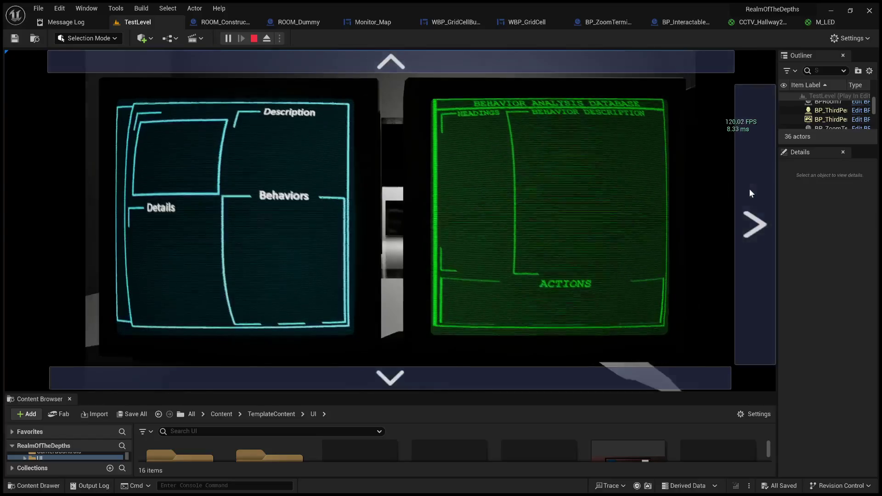
# On the MAP monitor, hover and click the second-row left map cell, then stop playing.
pyautogui.click(750, 198)
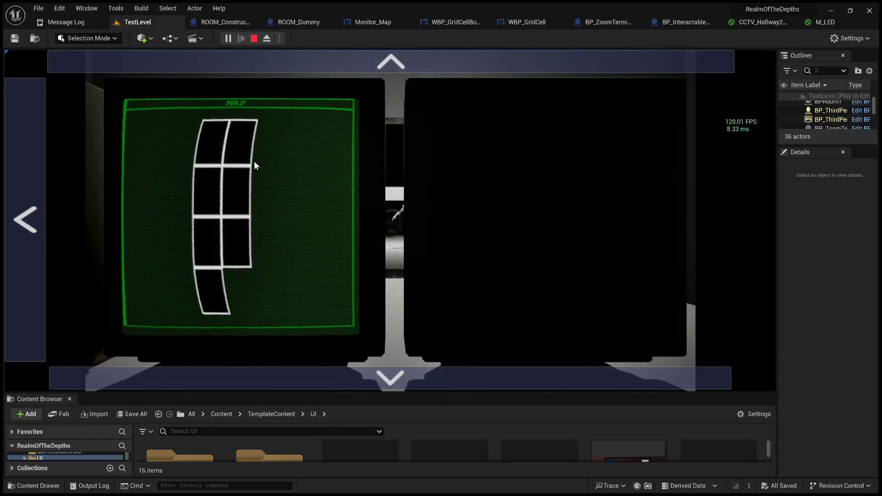
pyautogui.click(211, 197)
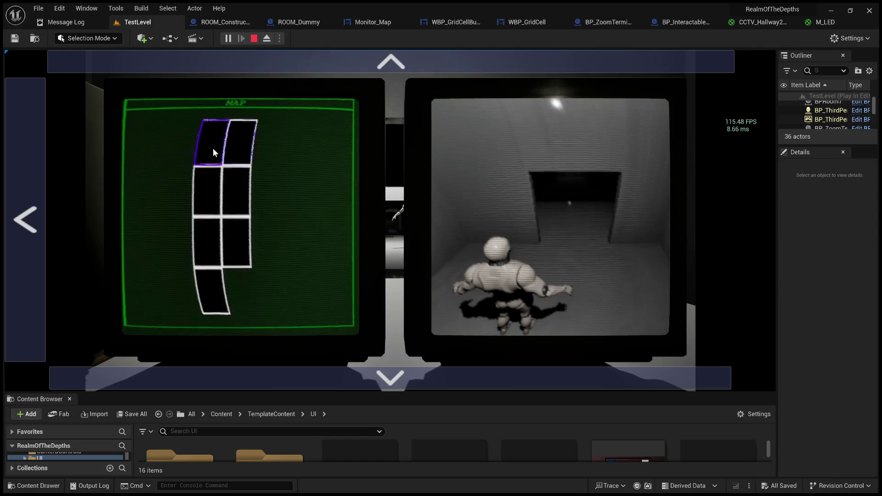
pyautogui.click(212, 176)
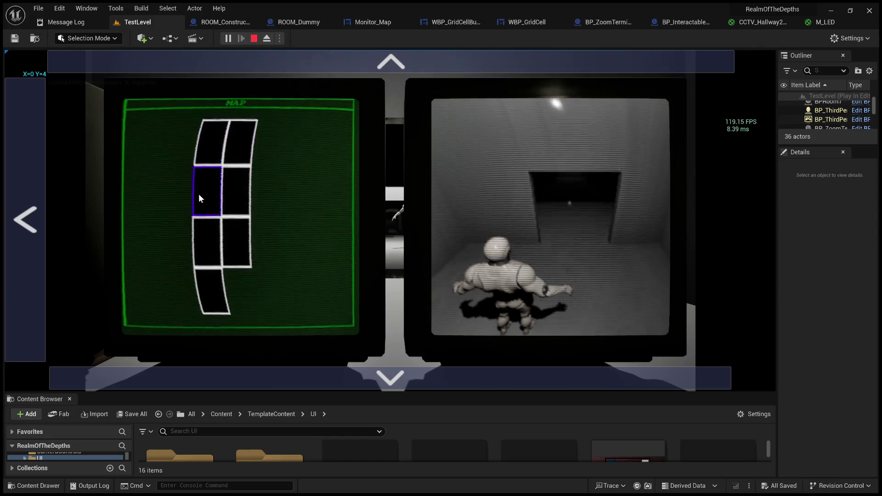
pyautogui.click(207, 178)
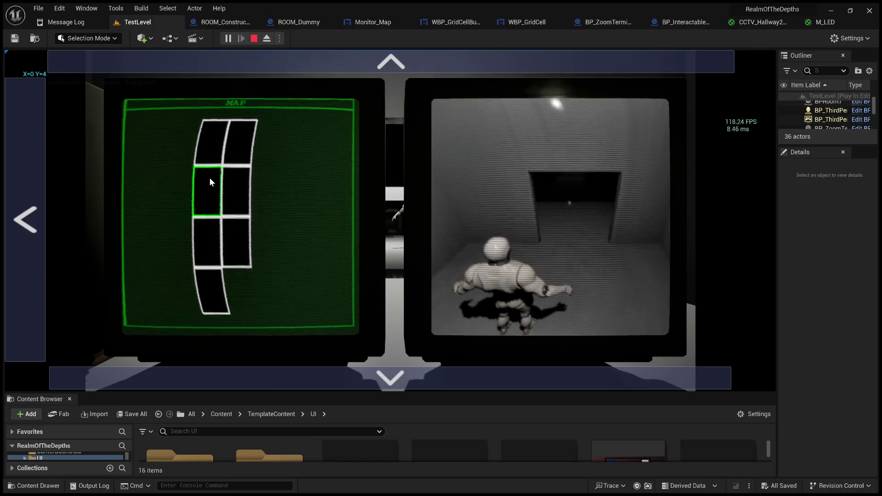
pyautogui.click(254, 39)
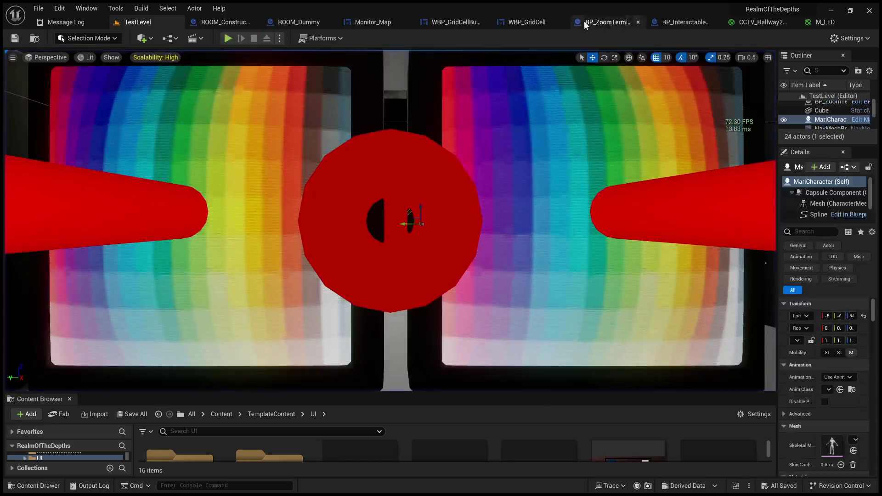
pyautogui.click(535, 22)
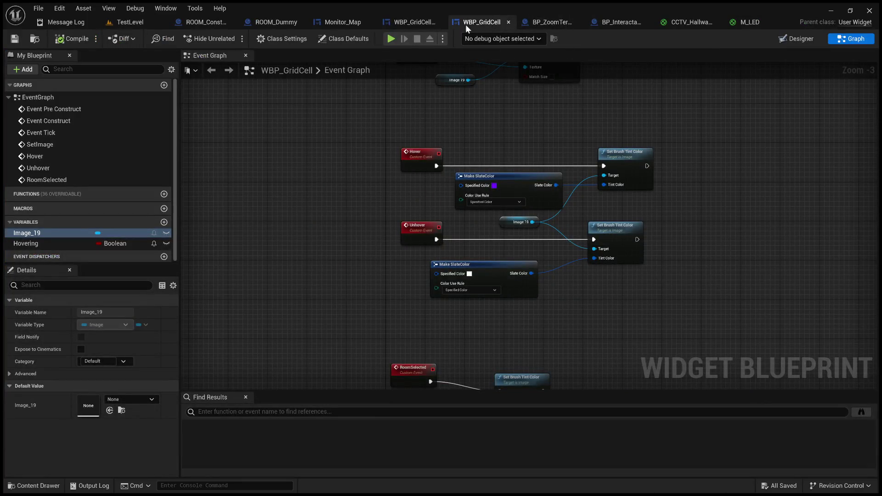
pyautogui.scroll(-3, 425, 258)
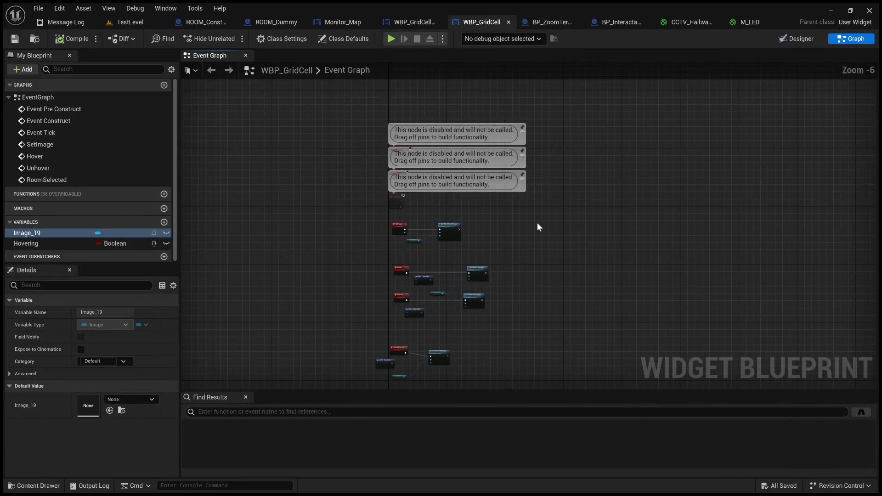
pyautogui.click(409, 21)
pyautogui.scroll(3, 465, 175)
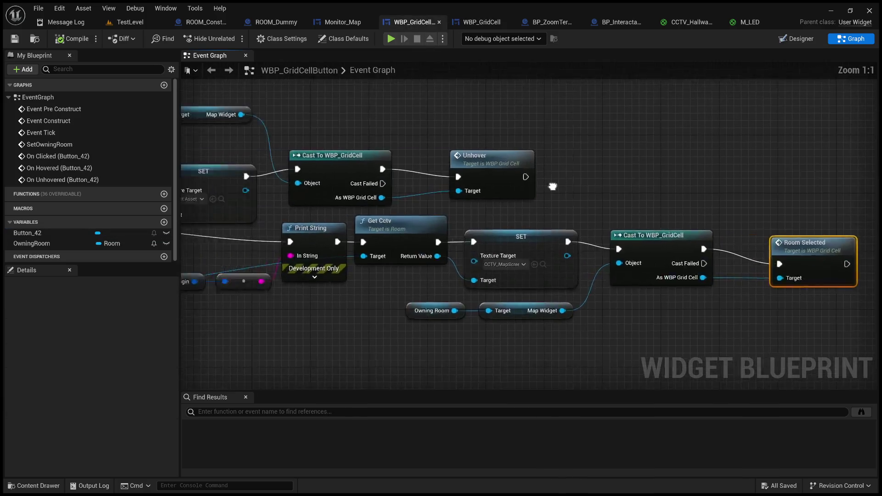
pyautogui.scroll(-3, 411, 298)
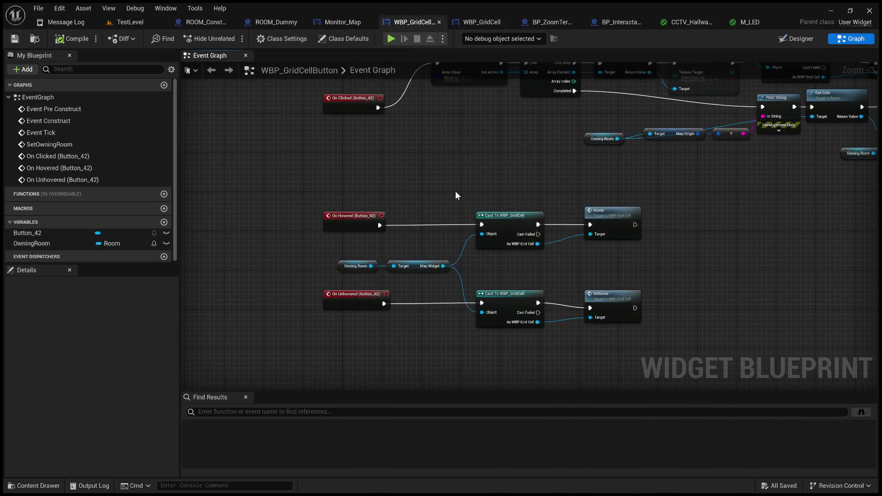
pyautogui.moveTo(596, 184)
pyautogui.mouseDown()
pyautogui.moveTo(473, 195)
pyautogui.moveTo(588, 197)
pyautogui.moveTo(591, 179)
pyautogui.moveTo(625, 166)
pyautogui.moveTo(699, 180)
pyautogui.moveTo(479, 280)
pyautogui.moveTo(598, 329)
pyautogui.moveTo(519, 307)
pyautogui.moveTo(259, 327)
pyautogui.moveTo(411, 319)
pyautogui.moveTo(315, 305)
pyautogui.moveTo(321, 295)
pyautogui.moveTo(373, 297)
pyautogui.mouseUp()
pyautogui.scroll(3, 622, 158)
pyautogui.moveTo(293, 308)
pyautogui.mouseDown()
pyautogui.moveTo(419, 325)
pyautogui.moveTo(683, 294)
pyautogui.moveTo(702, 192)
pyautogui.moveTo(745, 183)
pyautogui.mouseUp()
pyautogui.moveTo(529, 191)
pyautogui.mouseDown()
pyautogui.moveTo(689, 205)
pyautogui.moveTo(605, 183)
pyautogui.moveTo(504, 187)
pyautogui.moveTo(222, 277)
pyautogui.moveTo(168, 285)
pyautogui.mouseUp()
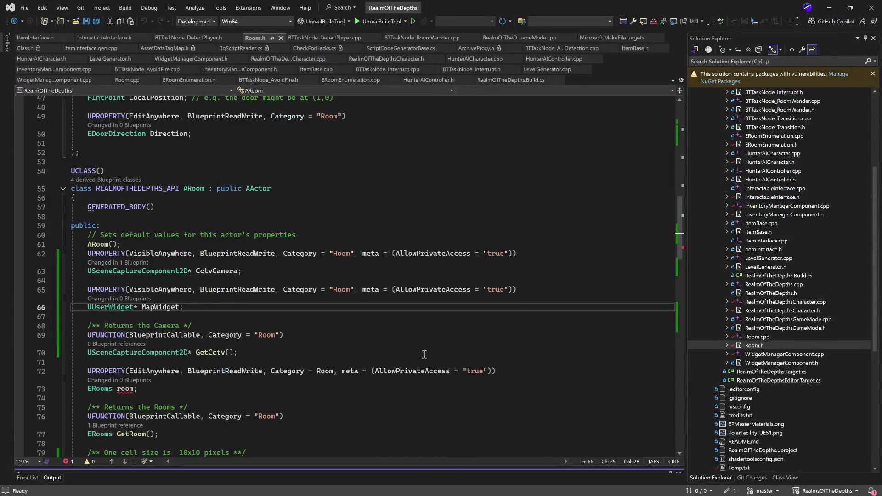
# Scroll through Room.h reviewing ARoom's MapCells, MapOrigin and MapRotation declarations.
pyautogui.scroll(-4, 359, 363)
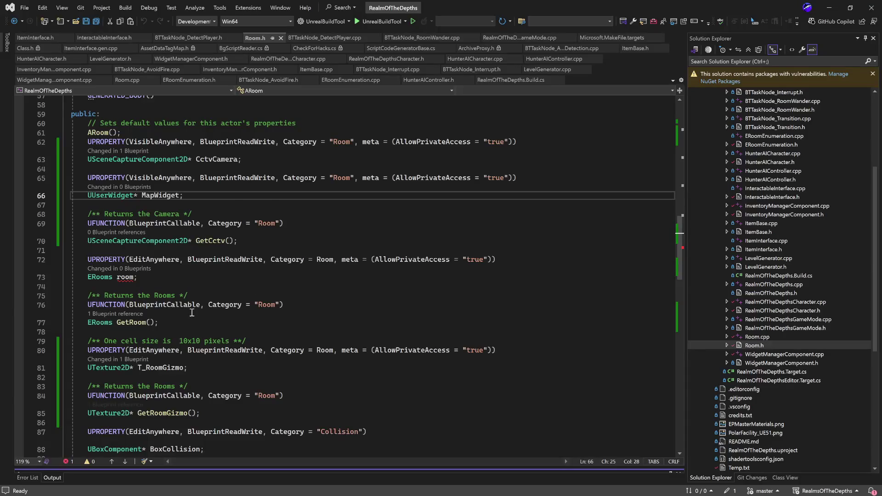
pyautogui.scroll(-2, 193, 311)
pyautogui.scroll(-2, 183, 347)
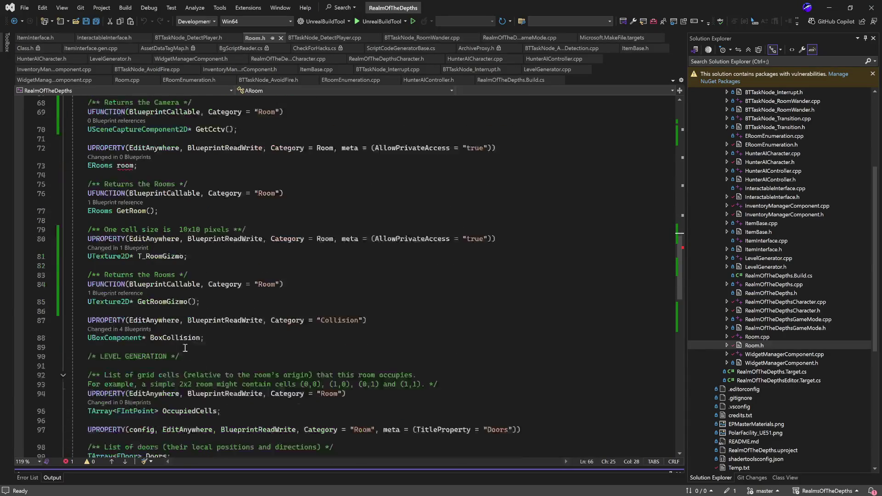
pyautogui.scroll(-5, 181, 340)
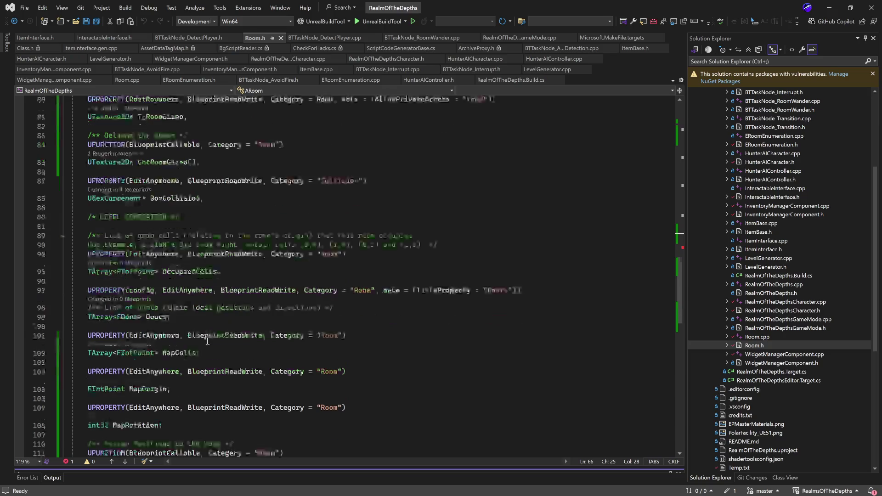
pyautogui.scroll(-5, 207, 340)
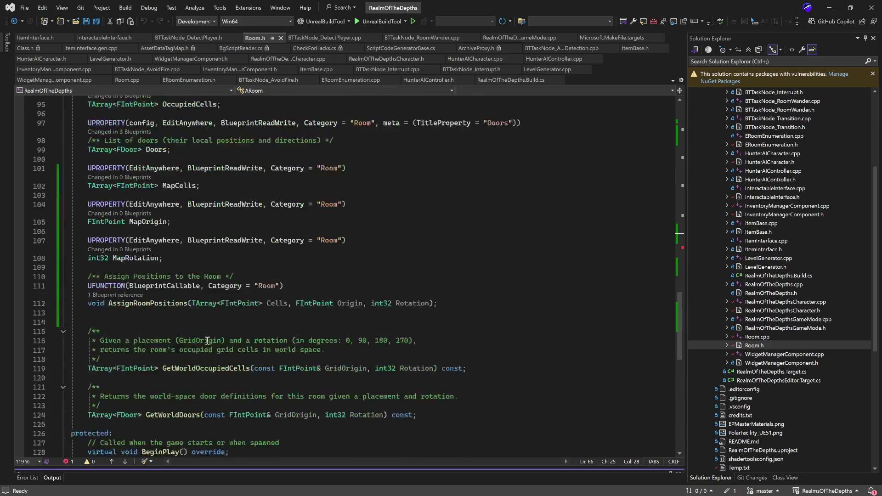
pyautogui.scroll(10, 207, 340)
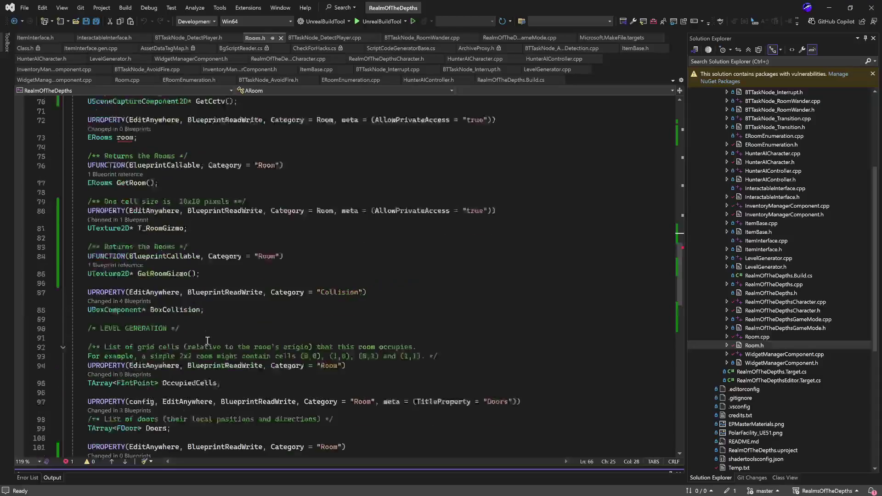
pyautogui.scroll(4, 220, 319)
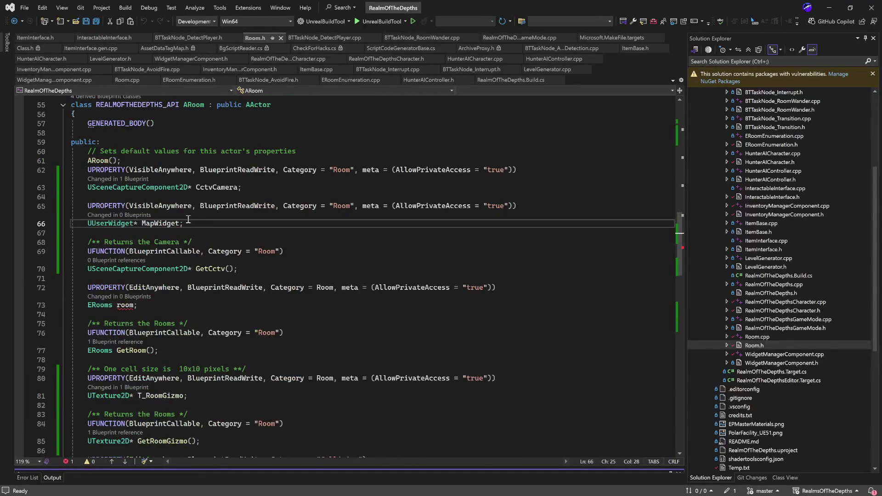
# Copy the MapWidget UPROPERTY declaration.
pyautogui.moveTo(208, 223); pyautogui.dragTo(47, 203)
pyautogui.hotkey('ctrl', 'c')
pyautogui.click(216, 227)
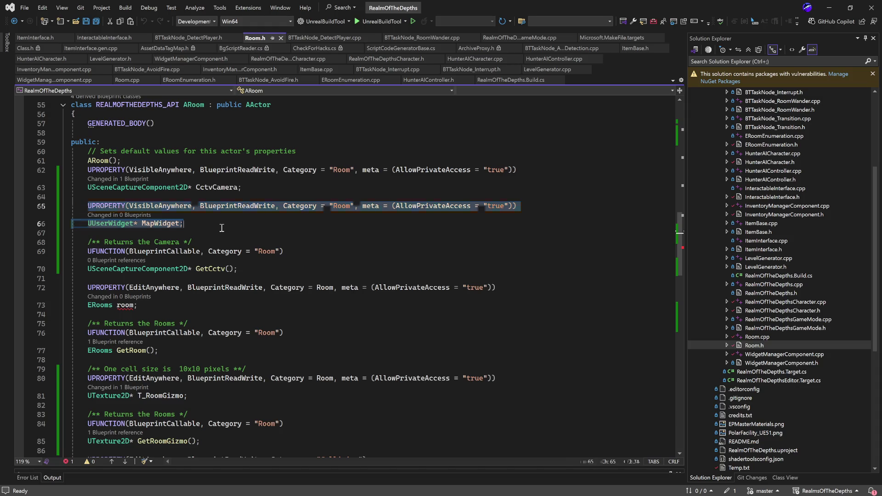
# Paste the MapWidget declaration below and change it to bool MapRoomSelected.
pyautogui.press('Return')
pyautogui.press('Return')
pyautogui.hotkey('ctrl', 'v')
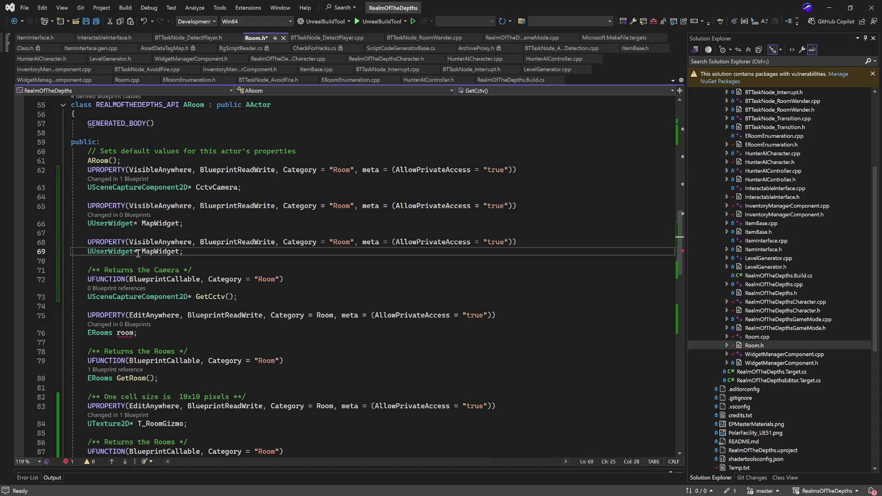
pyautogui.doubleClick(116, 252)
pyautogui.press('Delete')
pyautogui.press('Delete')
pyautogui.press('Delete')
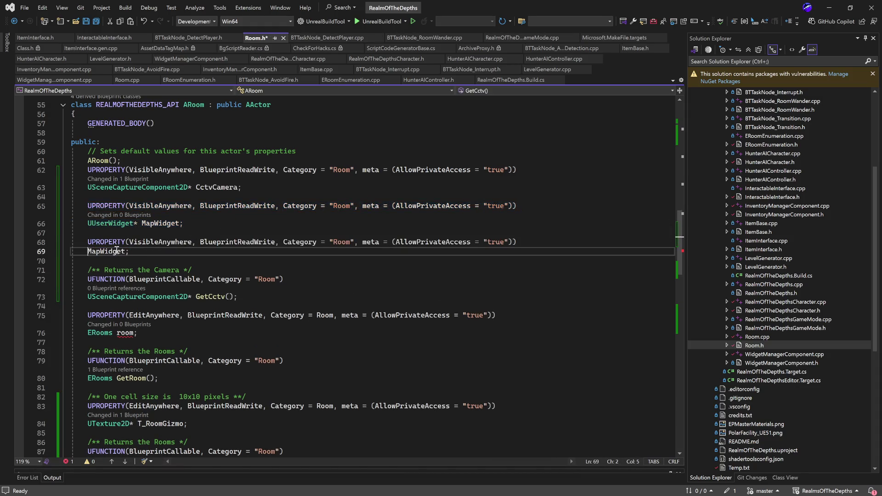
pyautogui.write('vool')
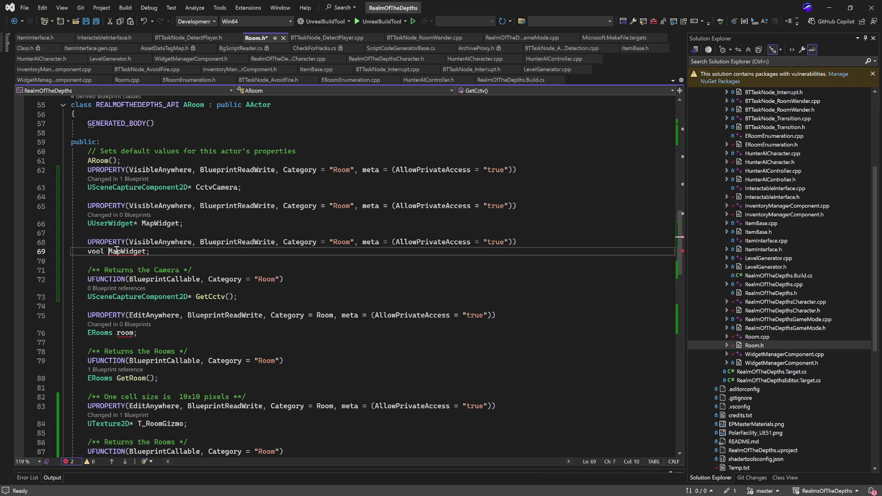
pyautogui.press('BackSpace')
pyautogui.press('BackSpace')
pyautogui.write('bool')
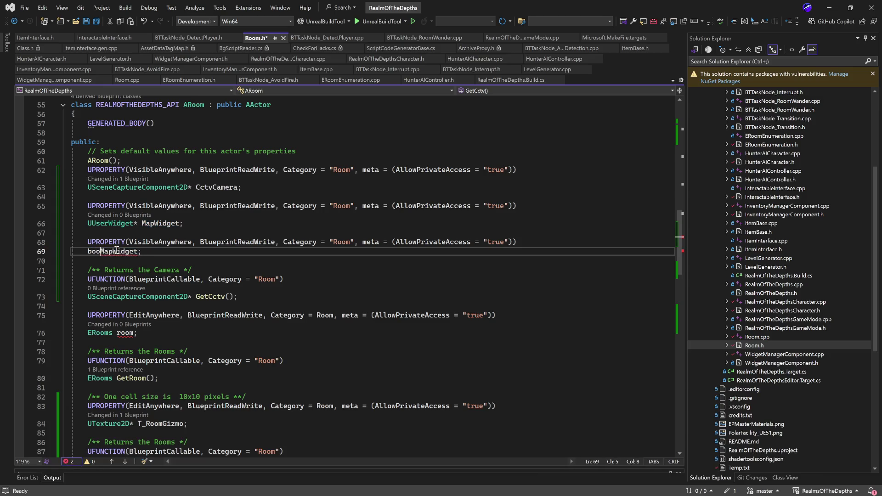
pyautogui.click(116, 251)
pyautogui.press('Delete')
pyautogui.press('Delete')
pyautogui.press('Delete')
pyautogui.press('Delete')
pyautogui.write('RoomSe')
pyautogui.write('lected')
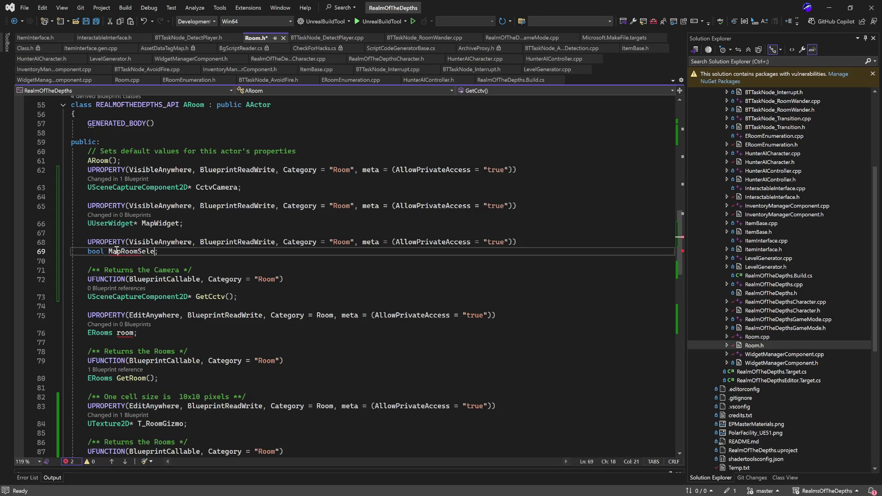
pyautogui.doubleClick(116, 251)
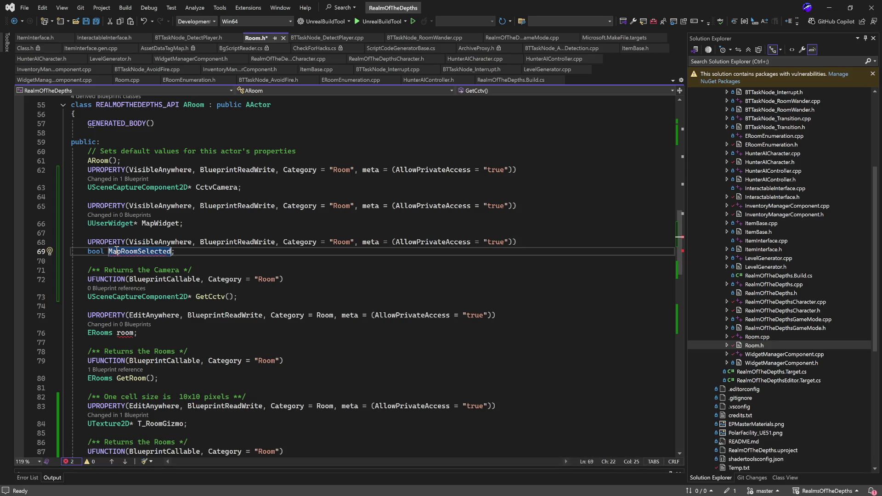
pyautogui.press('Down')
pyautogui.press('Down')
pyautogui.press('End')
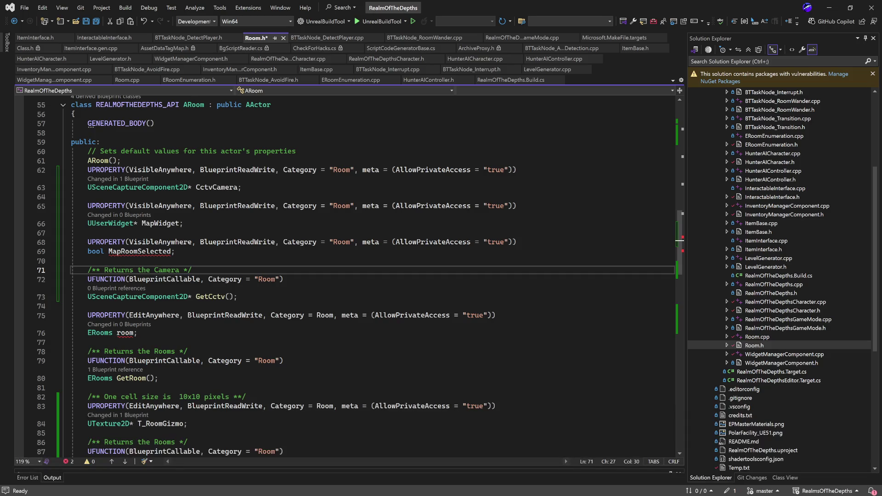
# Prefix the property name with b to make bMapRoomSelected.
pyautogui.click(105, 252)
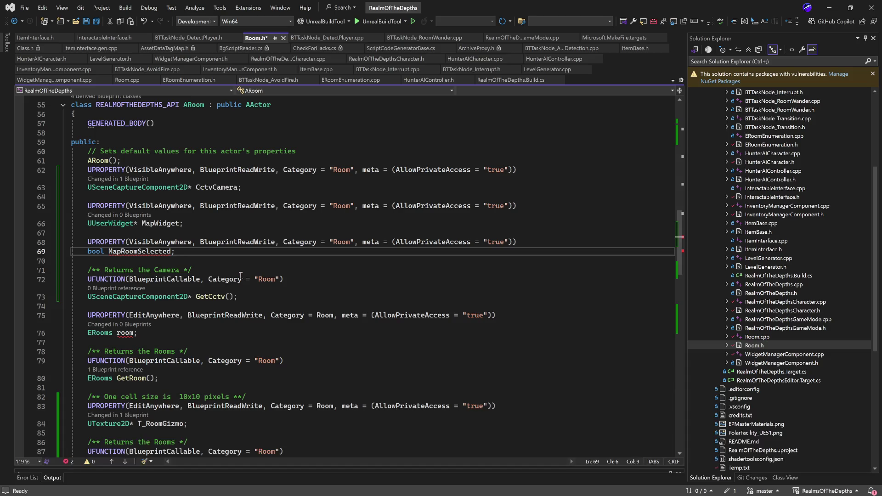
pyautogui.press('Right')
pyautogui.write('b')
pyautogui.click(269, 270)
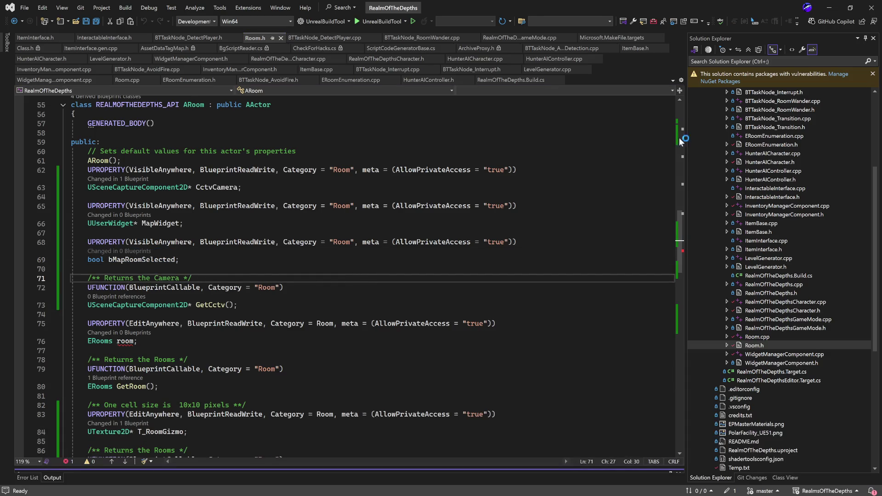
pyautogui.click(830, 8)
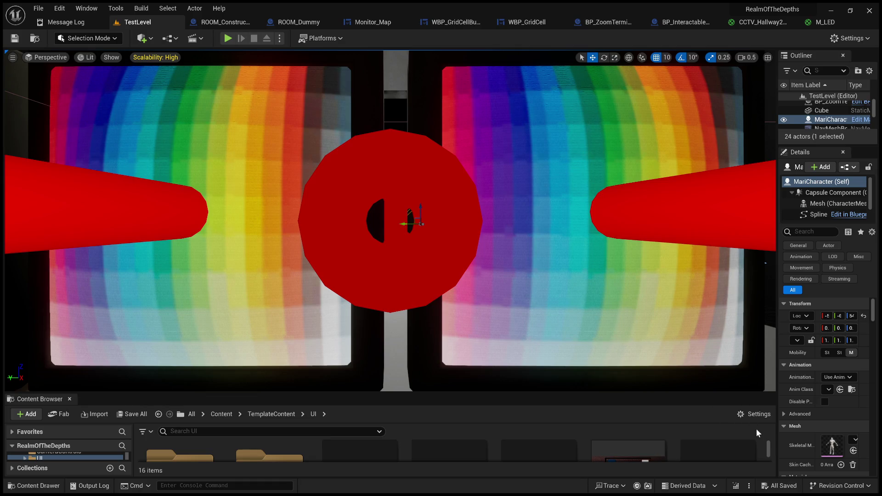
# Show the viewport frame-rate readout, then bring up WBP_GridCellButton's Event Graph.
pyautogui.click(735, 487)
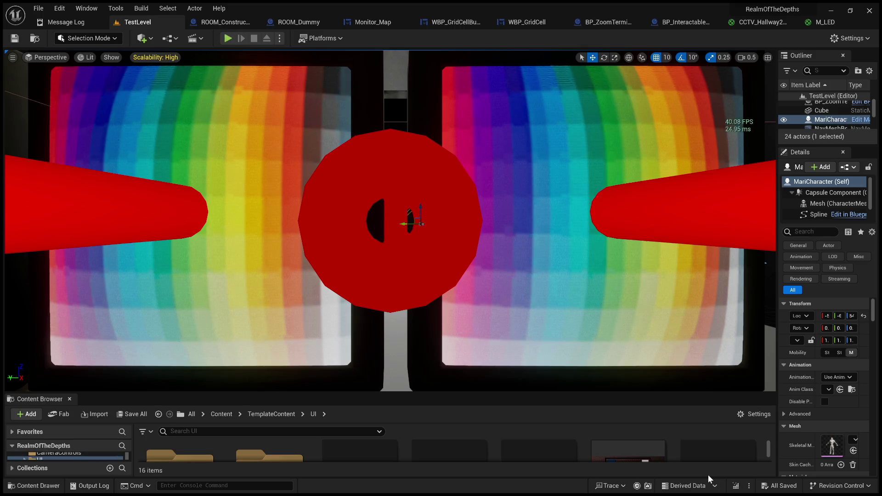
pyautogui.click(224, 27)
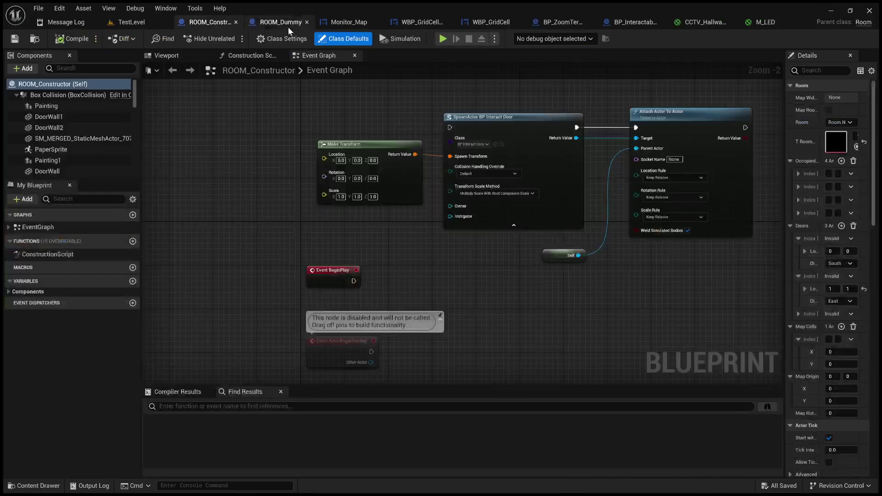
pyautogui.click(424, 22)
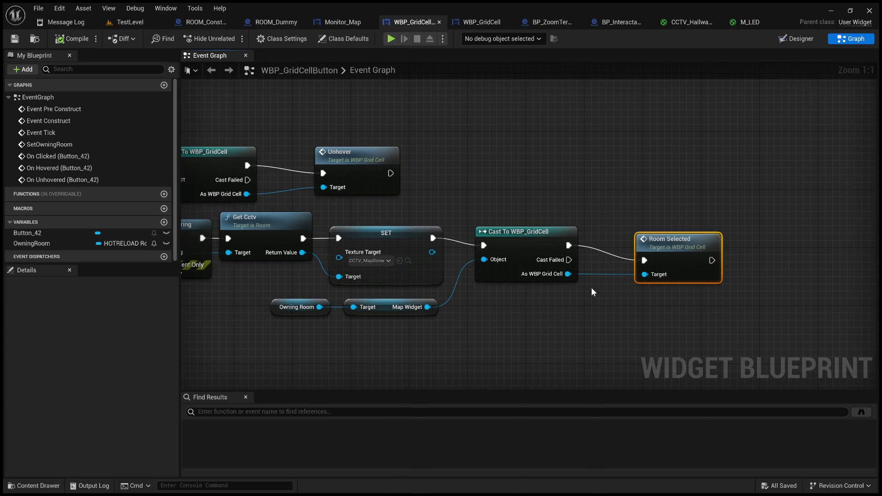
# Add a Set Map Room Selected ticked true on Owning Room after the Room Selected call.
pyautogui.scroll(-2, 660, 264)
pyautogui.scroll(2, 583, 295)
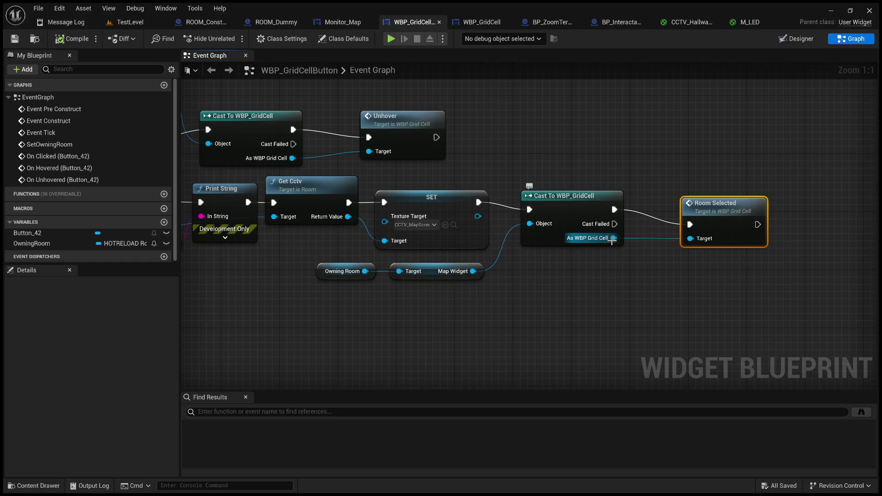
pyautogui.moveTo(545, 272)
pyautogui.mouseDown()
pyautogui.moveTo(585, 285)
pyautogui.moveTo(715, 290)
pyautogui.mouseUp()
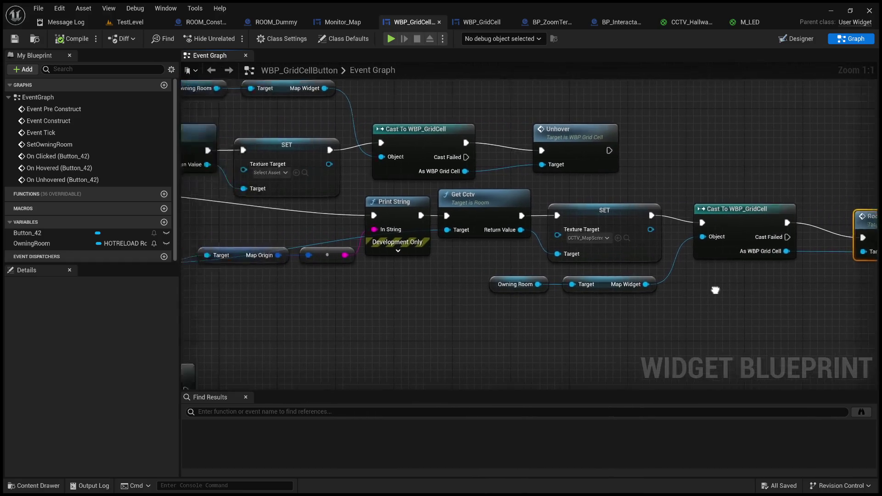
pyautogui.moveTo(538, 284); pyautogui.dragTo(581, 329)
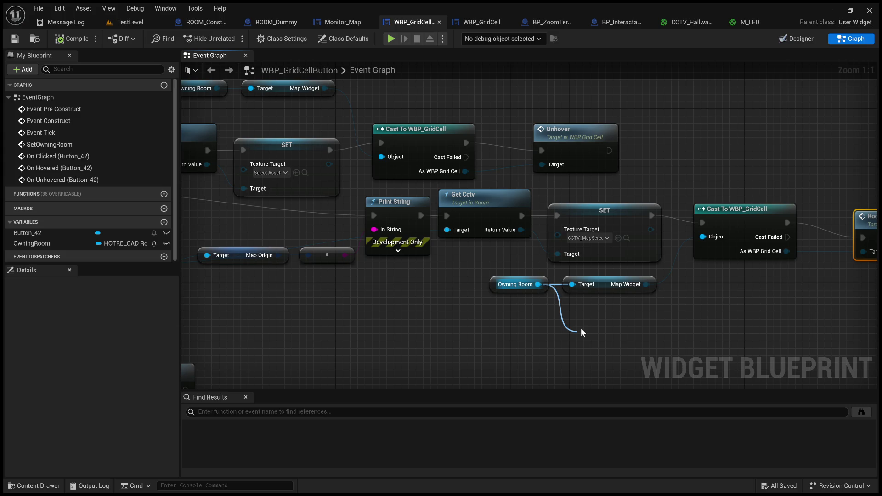
pyautogui.moveTo(581, 328); pyautogui.dragTo(581, 328)
pyautogui.click(662, 310)
pyautogui.moveTo(663, 311)
pyautogui.mouseDown()
pyautogui.moveTo(465, 286)
pyautogui.moveTo(485, 325)
pyautogui.mouseUp()
pyautogui.moveTo(426, 311); pyautogui.dragTo(835, 203)
pyautogui.moveTo(734, 215); pyautogui.dragTo(799, 208)
pyautogui.click(861, 223)
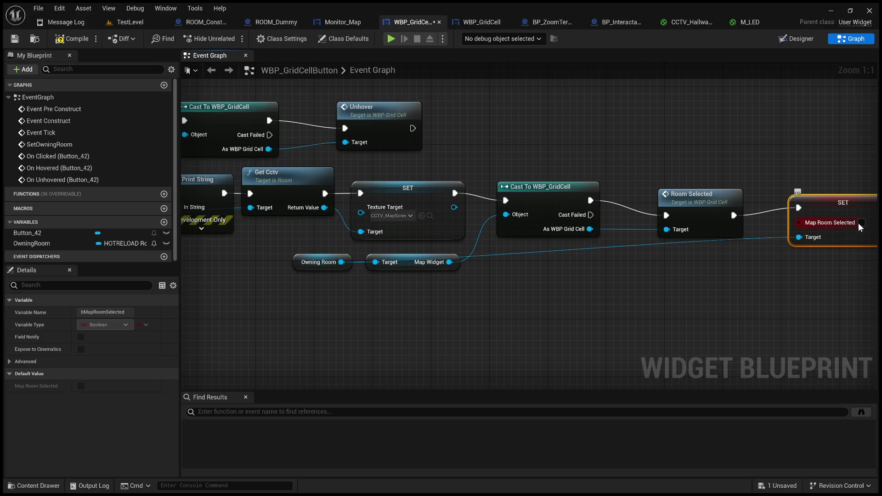
pyautogui.moveTo(857, 209); pyautogui.dragTo(821, 217)
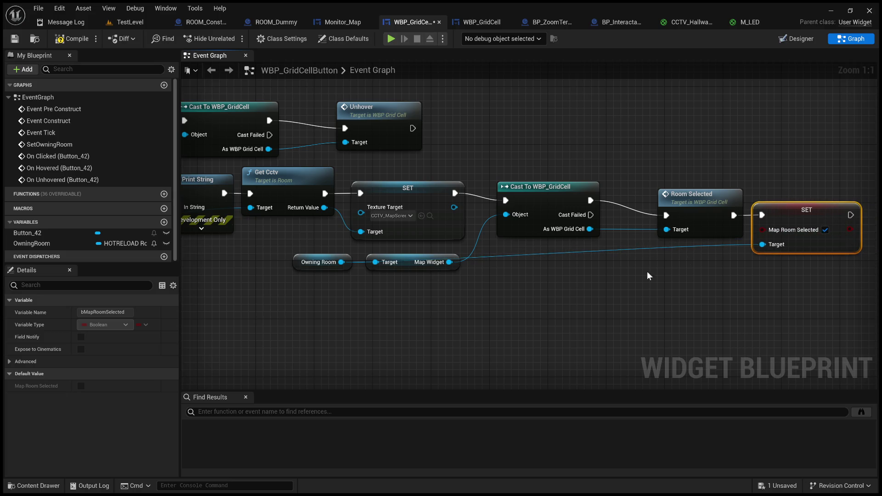
# Add an unticked Map Room Selected setter after Unhover in the For Each Loop, then compile.
pyautogui.moveTo(667, 263); pyautogui.dragTo(864, 318)
pyautogui.moveTo(553, 205); pyautogui.dragTo(751, 205)
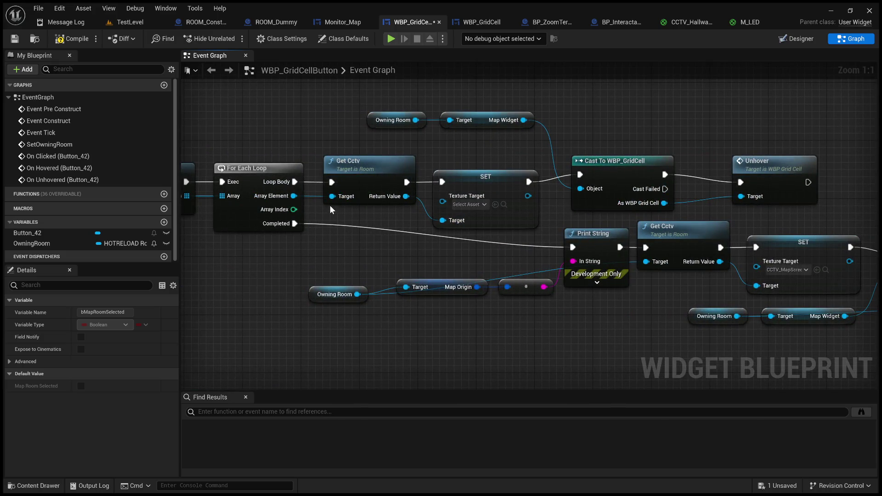
pyautogui.moveTo(294, 195); pyautogui.dragTo(627, 115)
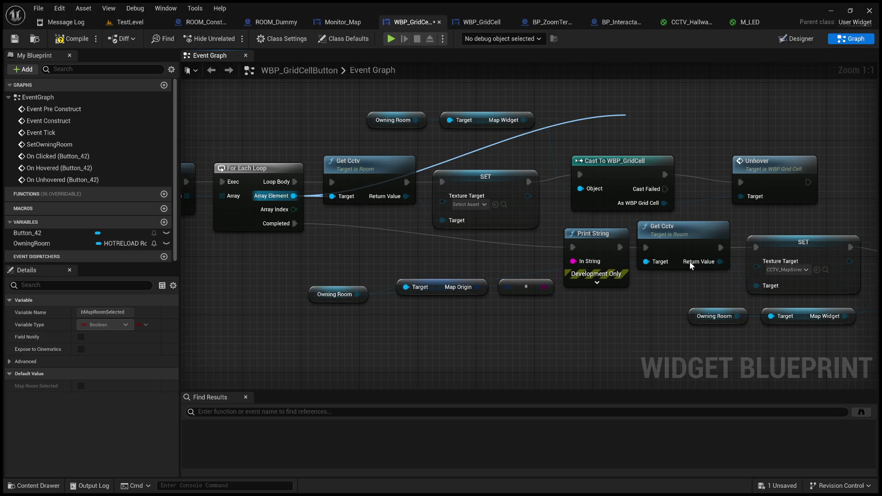
pyautogui.hotkey('ctrl', 'v')
pyautogui.moveTo(675, 138)
pyautogui.mouseDown()
pyautogui.moveTo(722, 131)
pyautogui.moveTo(875, 174)
pyautogui.mouseUp()
pyautogui.moveTo(728, 182)
pyautogui.mouseDown()
pyautogui.moveTo(827, 179)
pyautogui.moveTo(784, 183)
pyautogui.mouseUp()
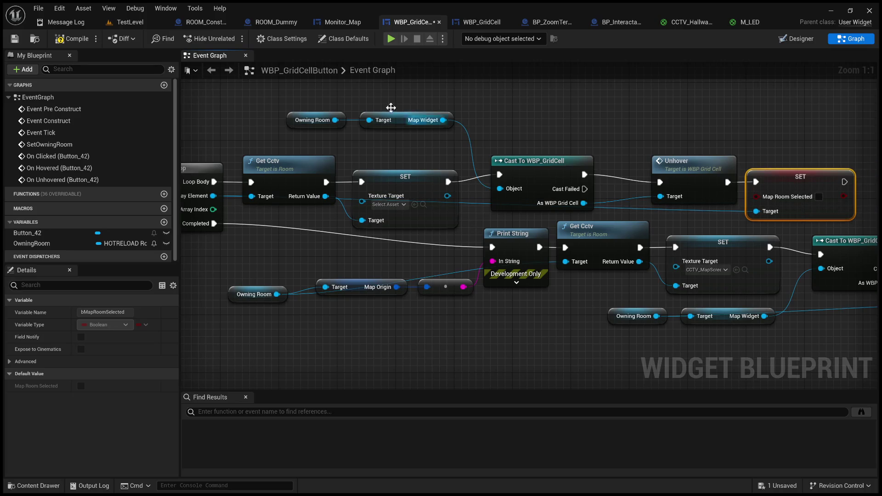
pyautogui.click(71, 38)
pyautogui.scroll(-4, 393, 183)
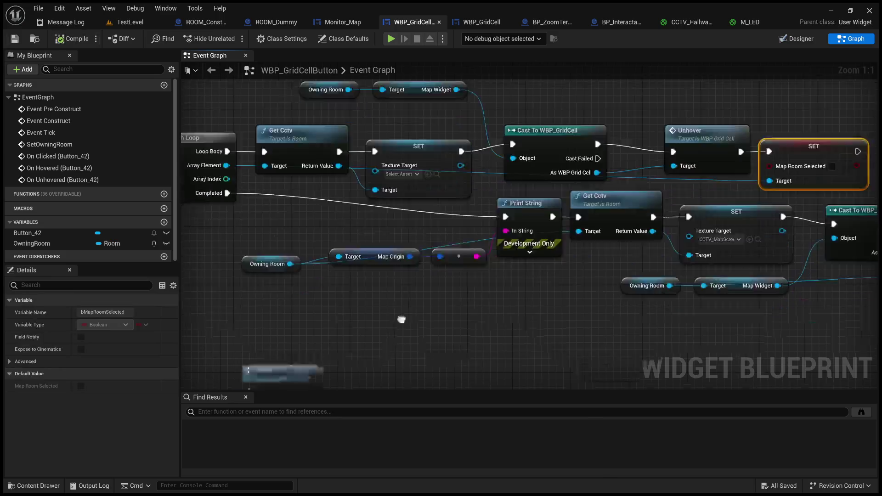
pyautogui.scroll(4, 436, 187)
pyautogui.moveTo(495, 192)
pyautogui.mouseDown()
pyautogui.moveTo(429, 205)
pyautogui.moveTo(461, 158)
pyautogui.moveTo(282, 270)
pyautogui.moveTo(221, 290)
pyautogui.moveTo(282, 267)
pyautogui.moveTo(27, 264)
pyautogui.moveTo(527, 131)
pyautogui.mouseUp()
pyautogui.moveTo(419, 287); pyautogui.dragTo(452, 259)
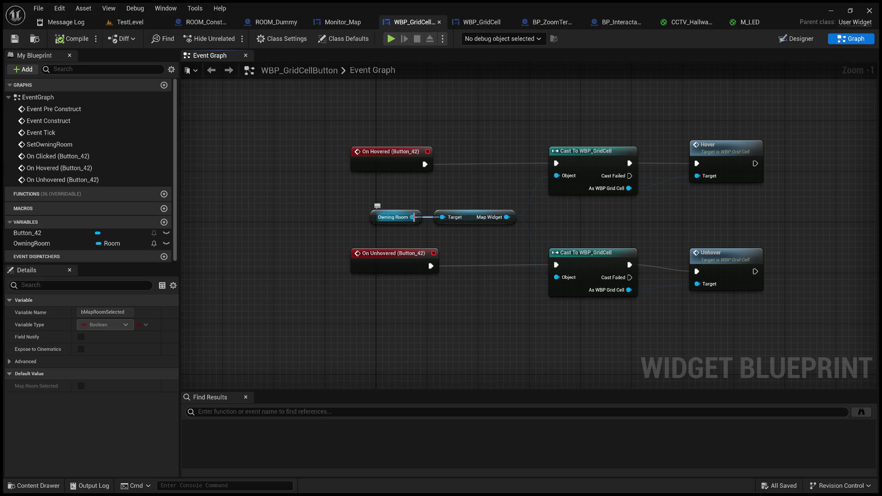
# Feed Owning Room's Map Room Selected through a NOT into a new Branch condition.
pyautogui.moveTo(414, 218)
pyautogui.mouseDown()
pyautogui.moveTo(460, 277)
pyautogui.moveTo(470, 327)
pyautogui.mouseUp()
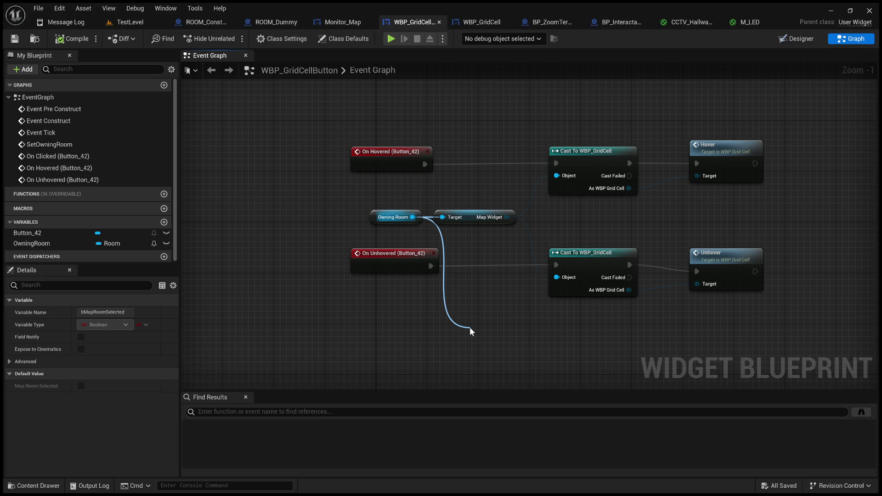
pyautogui.moveTo(470, 327); pyautogui.dragTo(470, 327)
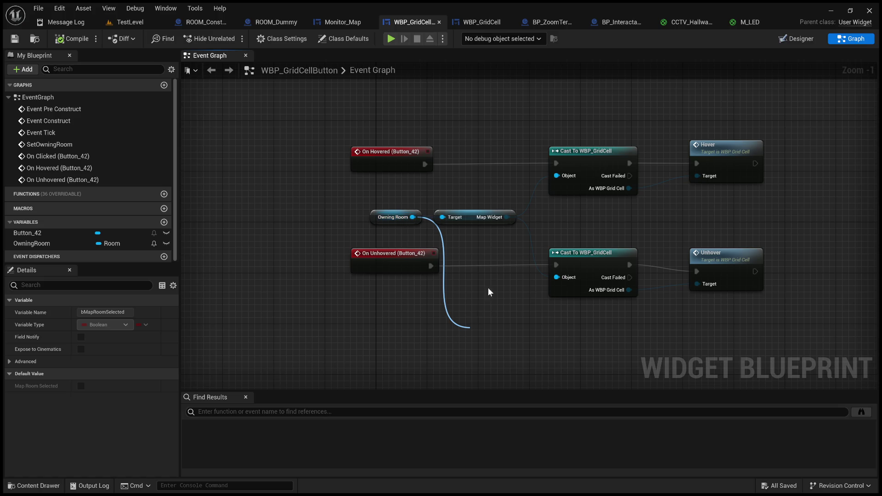
pyautogui.click(536, 198)
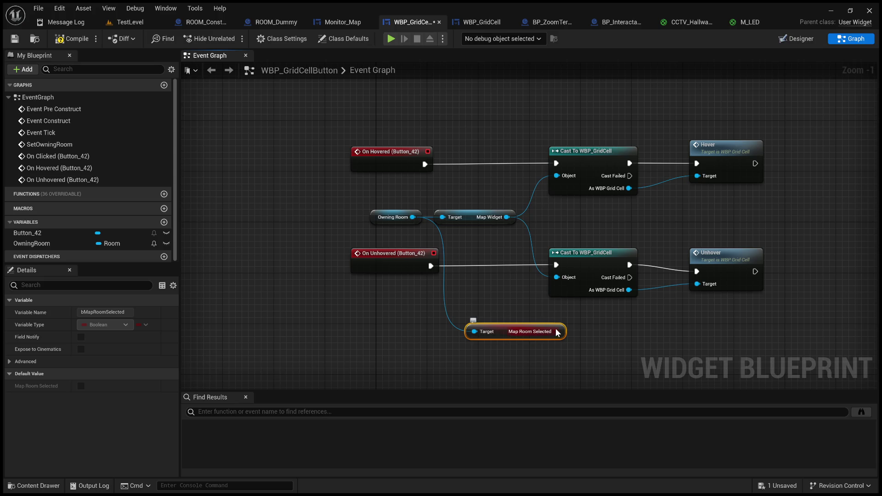
pyautogui.moveTo(557, 331); pyautogui.dragTo(610, 338)
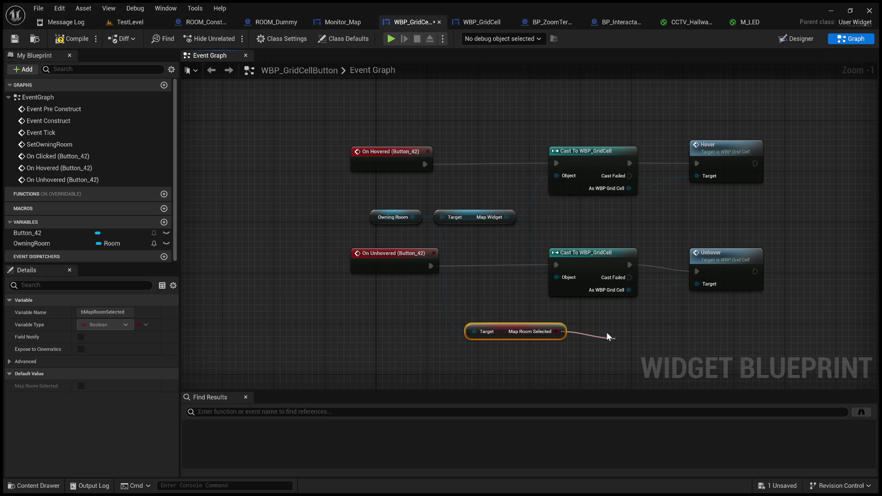
pyautogui.click(658, 200)
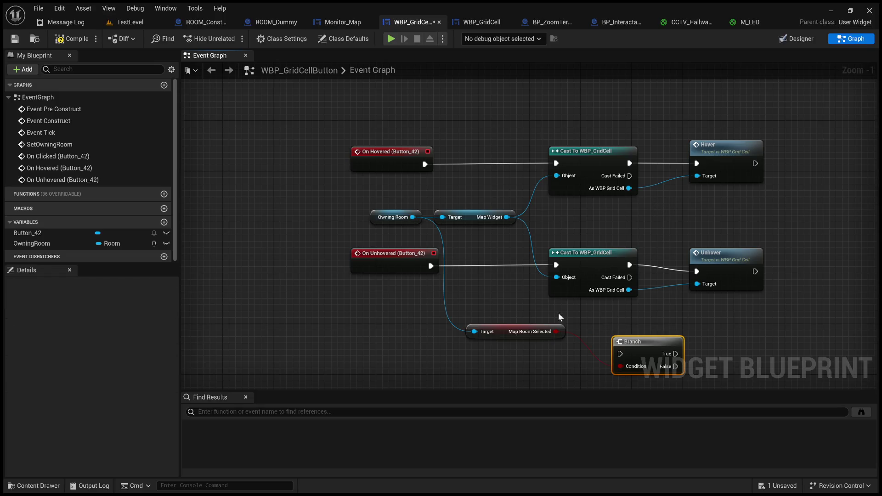
pyautogui.moveTo(528, 330)
pyautogui.mouseDown()
pyautogui.moveTo(431, 346)
pyautogui.moveTo(568, 362)
pyautogui.mouseUp()
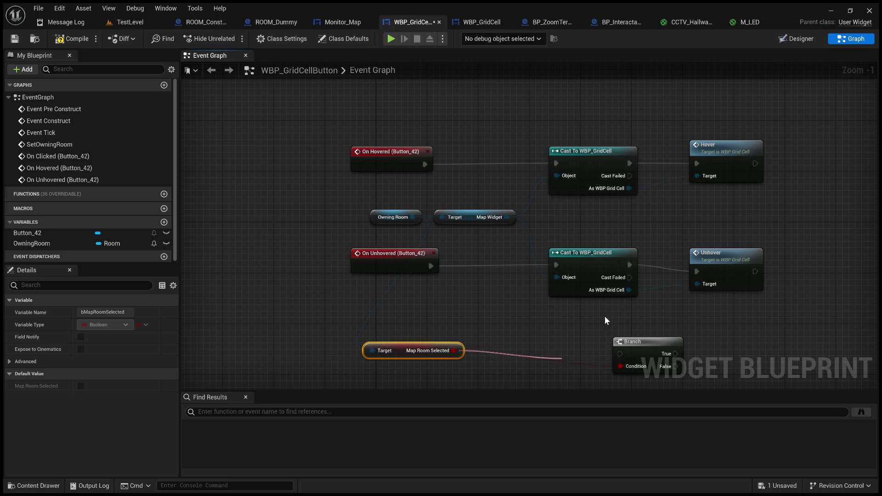
pyautogui.click(635, 322)
pyautogui.moveTo(592, 359); pyautogui.dragTo(553, 354)
# Route On Unhovered through the Branch, wire True to the Cast, then compile and save.
pyautogui.moveTo(647, 346)
pyautogui.mouseDown()
pyautogui.moveTo(492, 278)
pyautogui.moveTo(501, 256)
pyautogui.mouseUp()
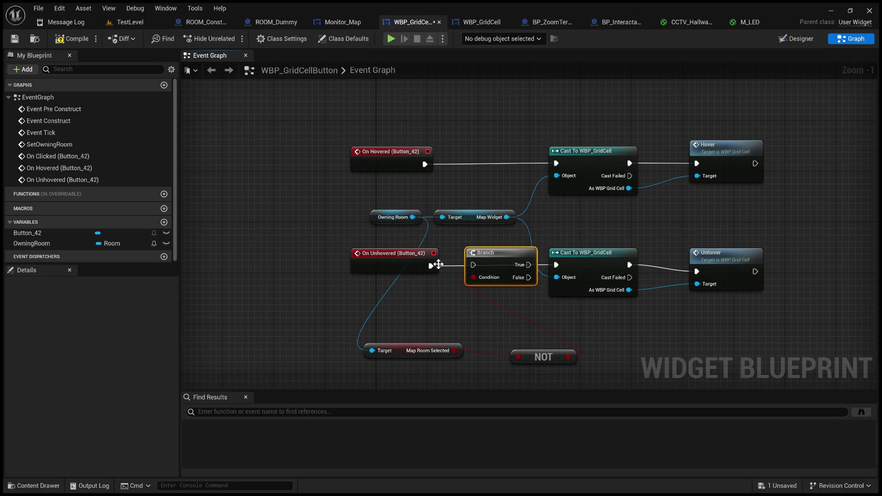
pyautogui.moveTo(431, 266); pyautogui.dragTo(473, 265)
pyautogui.moveTo(418, 211)
pyautogui.mouseDown()
pyautogui.moveTo(544, 211)
pyautogui.moveTo(421, 216)
pyautogui.mouseUp()
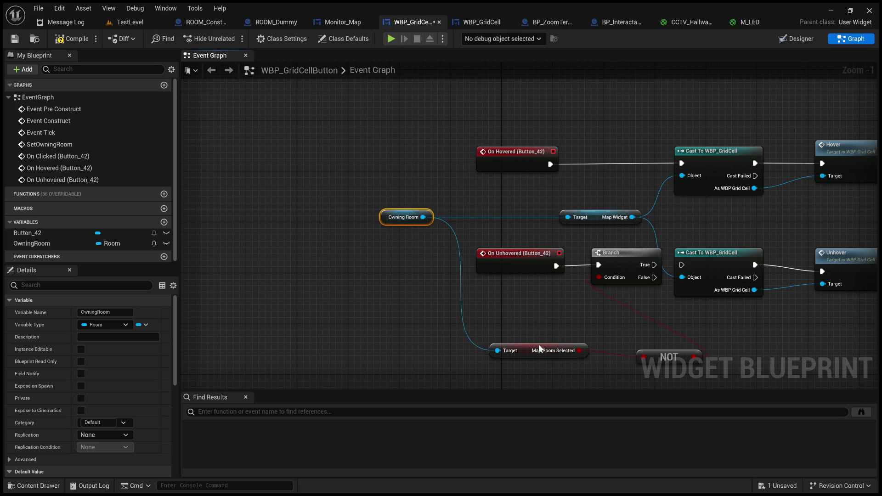
pyautogui.moveTo(548, 347); pyautogui.dragTo(428, 307)
pyautogui.moveTo(658, 350); pyautogui.dragTo(527, 304)
pyautogui.moveTo(669, 344); pyautogui.dragTo(456, 309)
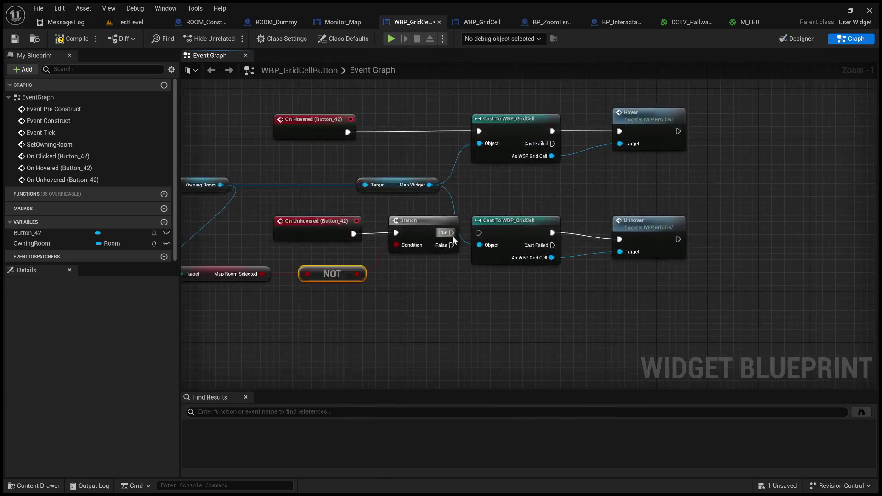
pyautogui.moveTo(481, 236); pyautogui.dragTo(481, 234)
pyautogui.click(72, 38)
pyautogui.click(14, 39)
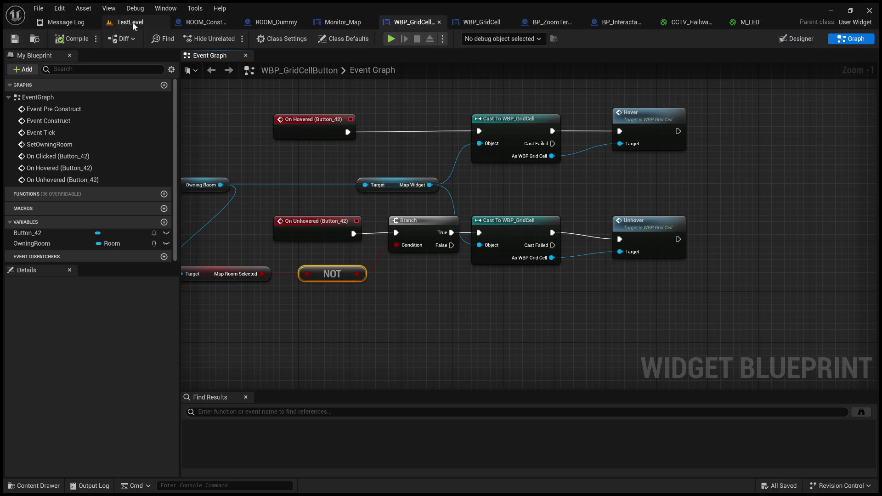
# Play-test TestLevel by selecting the top-left map cell, stop, then open Monitor_Map.
pyautogui.click(132, 23)
pyautogui.click(230, 40)
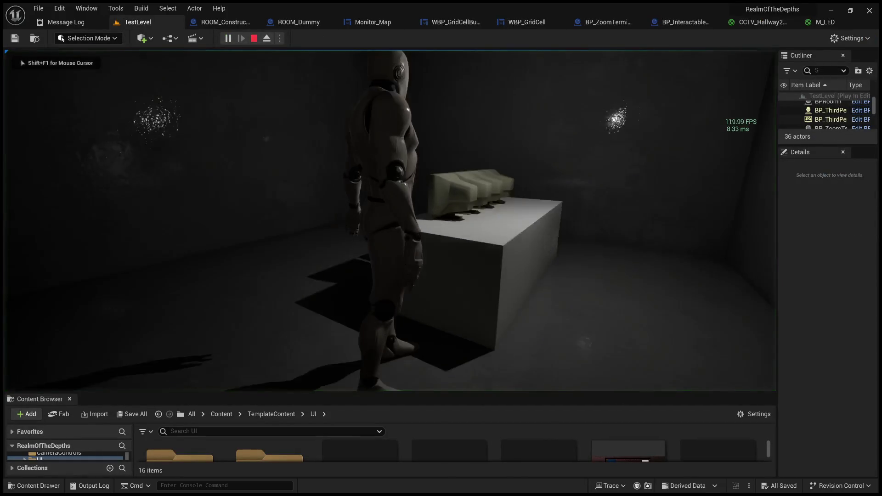
pyautogui.press('e')
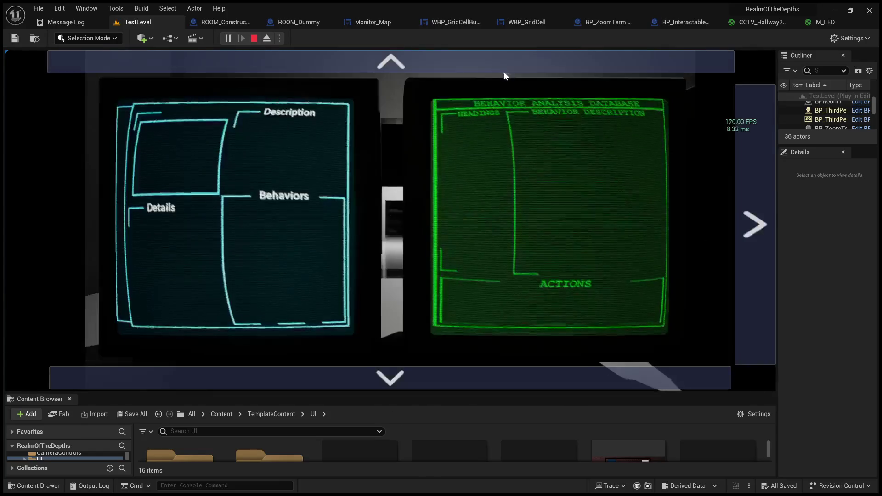
pyautogui.click(758, 207)
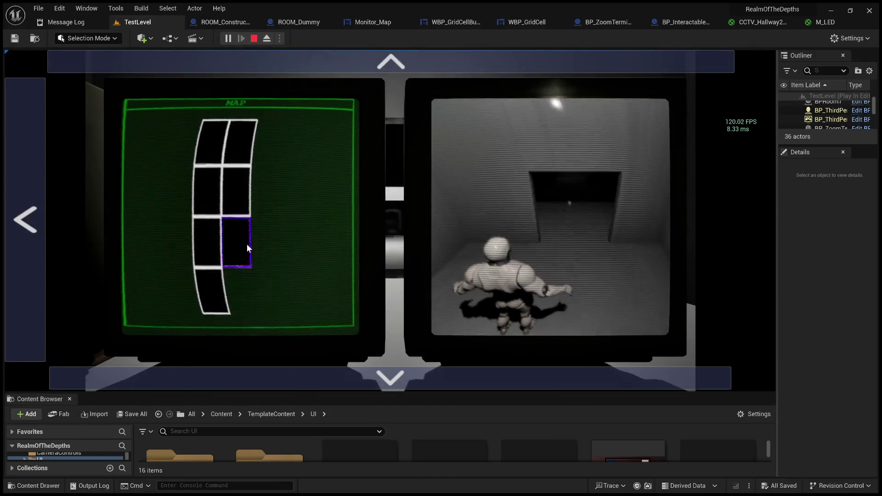
pyautogui.click(211, 143)
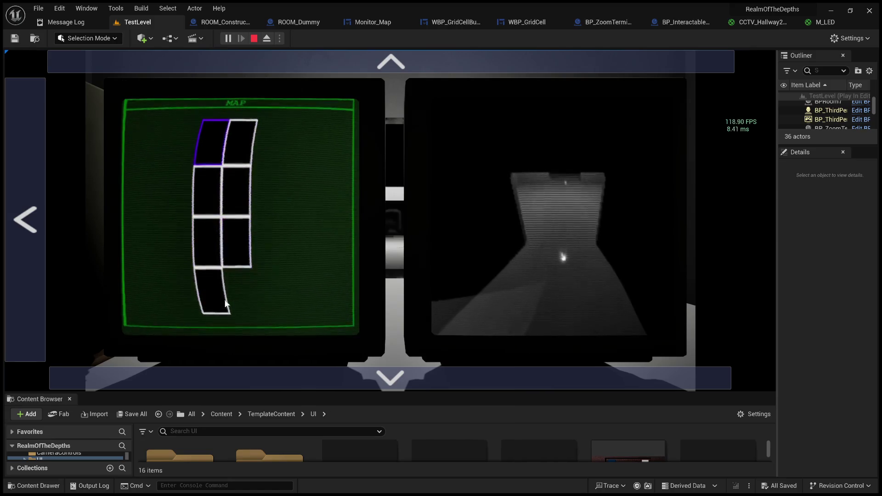
pyautogui.click(254, 39)
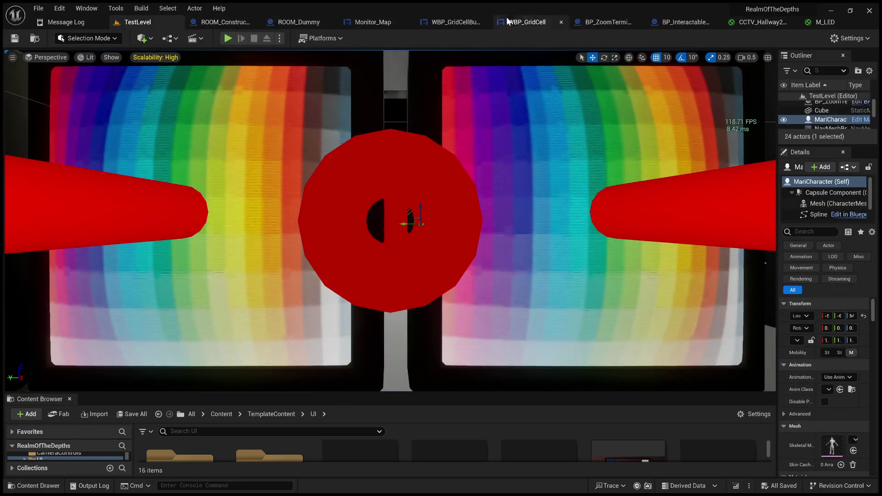
pyautogui.click(374, 21)
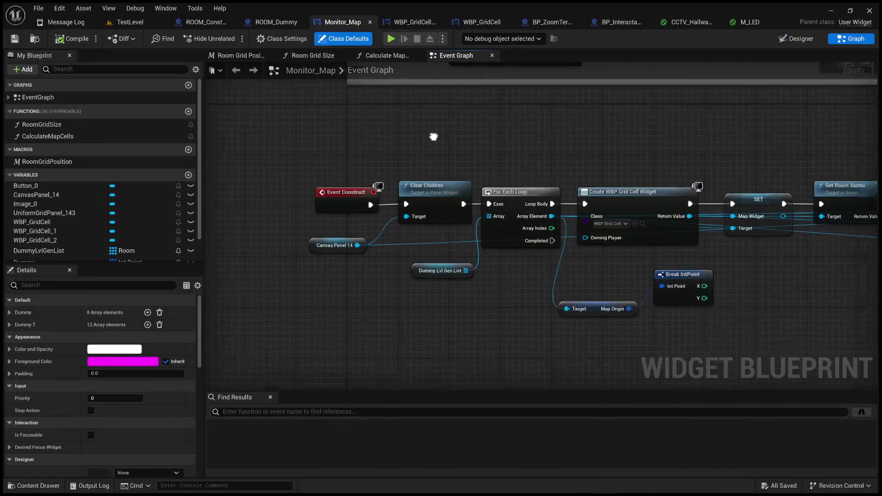
# Delete the unhover Map Room Selected getter, NOT and Branch, wiring On Unhovered straight to the Cast.
pyautogui.click(413, 22)
pyautogui.moveTo(520, 302); pyautogui.dragTo(299, 242)
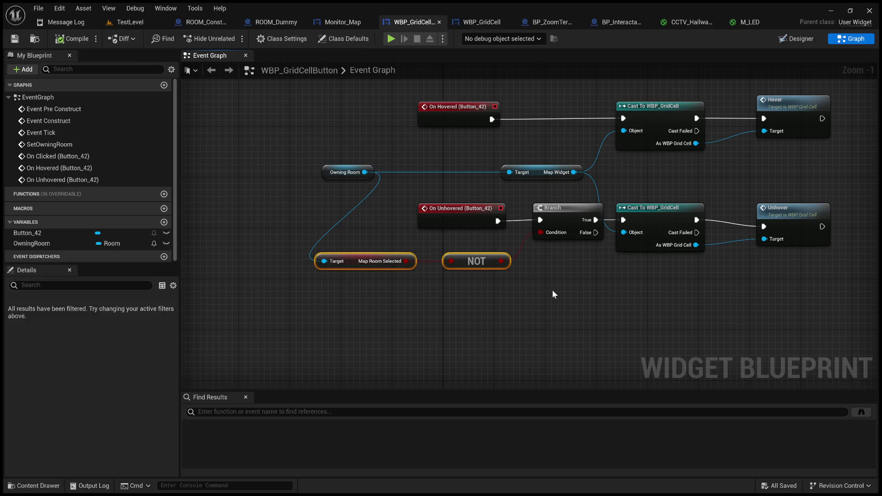
pyautogui.press('Delete')
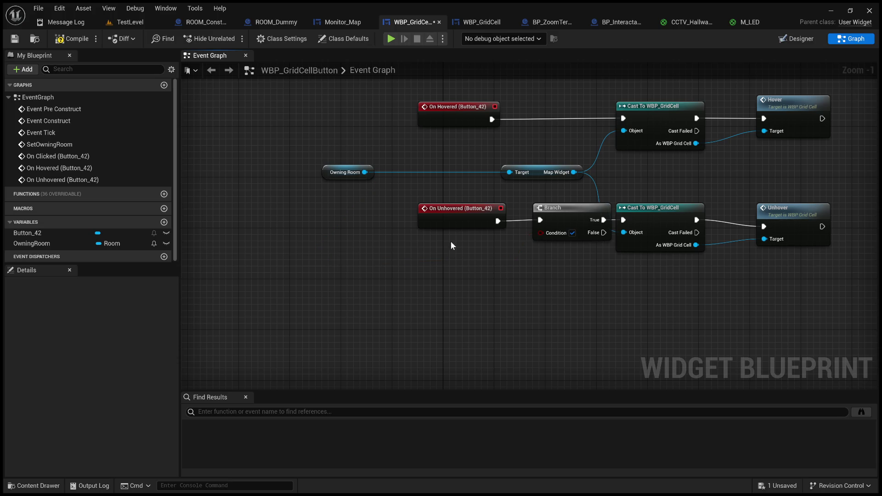
pyautogui.click(559, 210)
pyautogui.press('Delete')
pyautogui.moveTo(498, 222); pyautogui.dragTo(623, 220)
# Compile and save the grid cell button, then view WBP_GridCell's Hover and Unhover tint nodes.
pyautogui.click(71, 39)
pyautogui.click(15, 38)
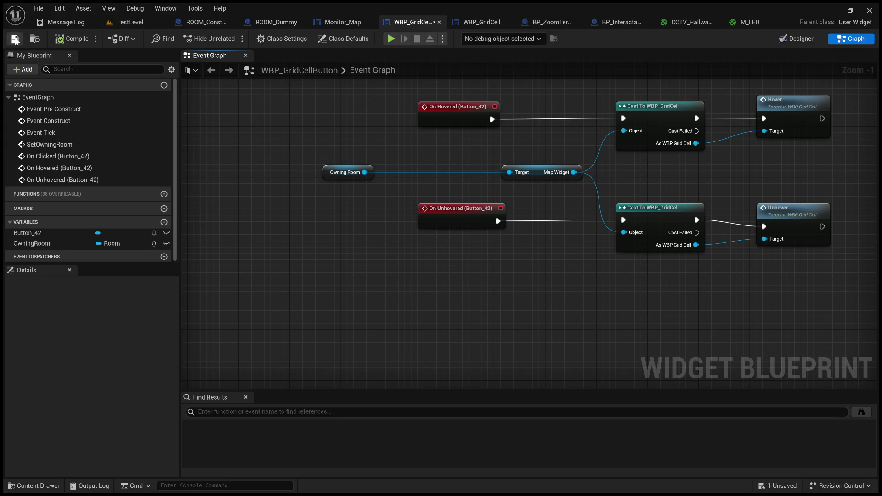
pyautogui.click(464, 21)
pyautogui.scroll(4, 465, 109)
pyautogui.moveTo(486, 264)
pyautogui.mouseDown()
pyautogui.moveTo(522, 134)
pyautogui.moveTo(540, 171)
pyautogui.moveTo(472, 143)
pyautogui.moveTo(457, 177)
pyautogui.moveTo(502, 181)
pyautogui.moveTo(514, 171)
pyautogui.mouseUp()
# Inspect WBP_GridCell's purple Hover and white Unhover tint chains, shifting the Unhover event left.
pyautogui.moveTo(469, 285)
pyautogui.mouseDown()
pyautogui.moveTo(460, 241)
pyautogui.moveTo(586, 216)
pyautogui.mouseUp()
pyautogui.moveTo(492, 186); pyautogui.dragTo(354, 194)
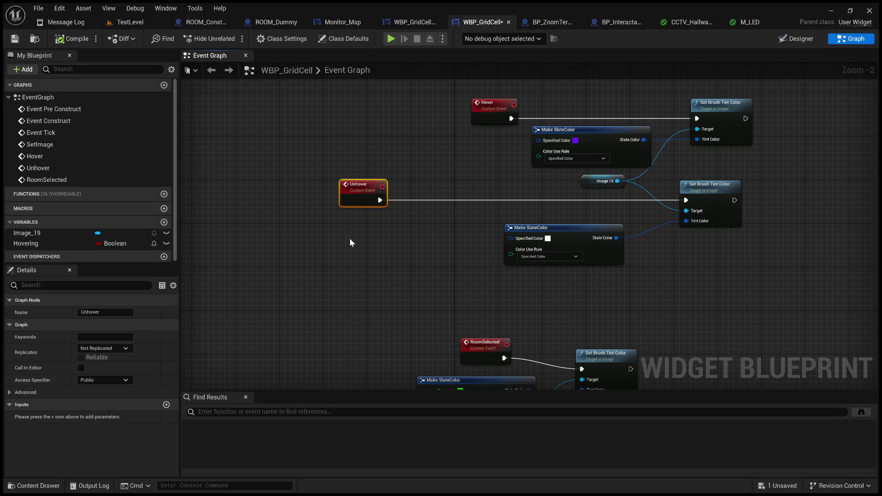
pyautogui.scroll(-3, 404, 263)
pyautogui.scroll(4, 415, 255)
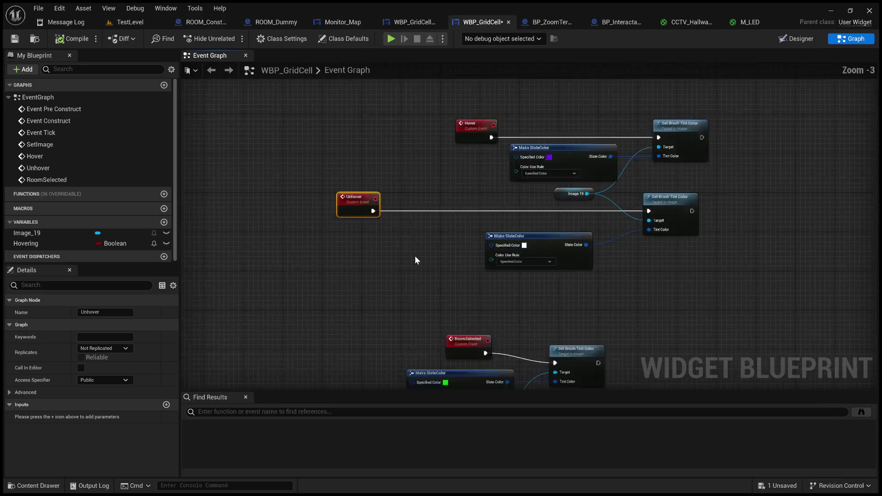
pyautogui.moveTo(476, 272)
pyautogui.mouseDown()
pyautogui.moveTo(447, 124)
pyautogui.moveTo(443, 152)
pyautogui.moveTo(478, 241)
pyautogui.mouseUp()
pyautogui.moveTo(445, 152)
pyautogui.mouseDown()
pyautogui.moveTo(321, 290)
pyautogui.moveTo(165, 397)
pyautogui.moveTo(268, 442)
pyautogui.moveTo(294, 471)
pyautogui.mouseUp()
pyautogui.moveTo(350, 112)
pyautogui.mouseDown()
pyautogui.moveTo(386, 245)
pyautogui.moveTo(424, 300)
pyautogui.moveTo(613, 60)
pyautogui.mouseUp()
pyautogui.moveTo(556, 417)
pyautogui.mouseDown()
pyautogui.moveTo(290, 301)
pyautogui.moveTo(457, 237)
pyautogui.mouseUp()
pyautogui.scroll(1, 436, 232)
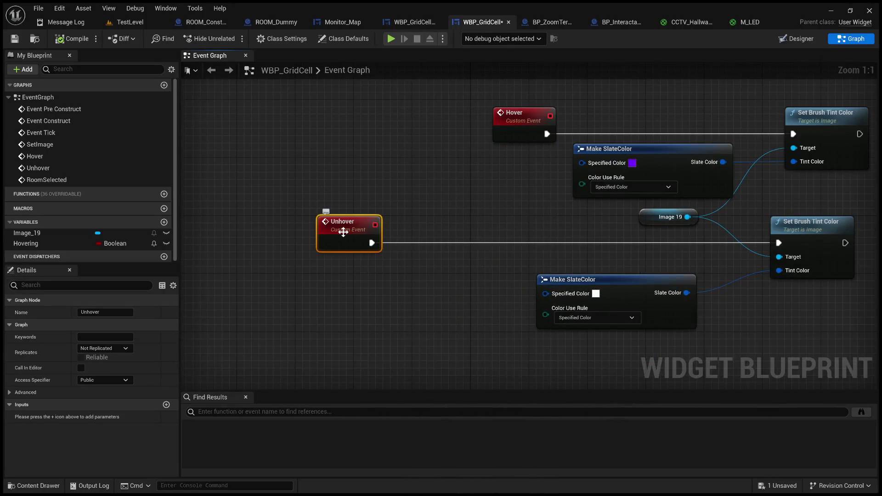
pyautogui.moveTo(434, 242)
pyautogui.mouseDown()
pyautogui.moveTo(332, 266)
pyautogui.moveTo(382, 282)
pyautogui.mouseUp()
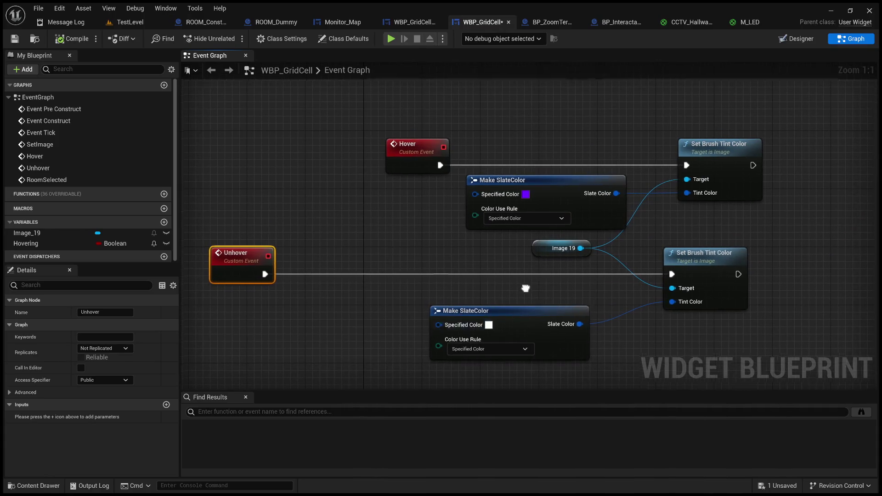
pyautogui.moveTo(527, 295); pyautogui.dragTo(476, 236)
pyautogui.scroll(-2, 476, 236)
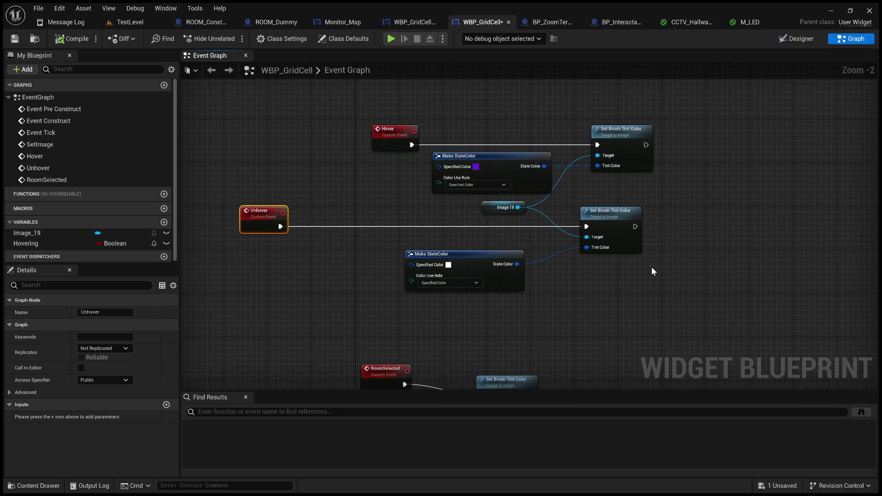
# Move the Unhover event back beside its chain and save WBP_GridCell.
pyautogui.moveTo(271, 216)
pyautogui.mouseDown()
pyautogui.moveTo(399, 215)
pyautogui.moveTo(365, 250)
pyautogui.moveTo(380, 208)
pyautogui.mouseUp()
pyautogui.click(365, 240)
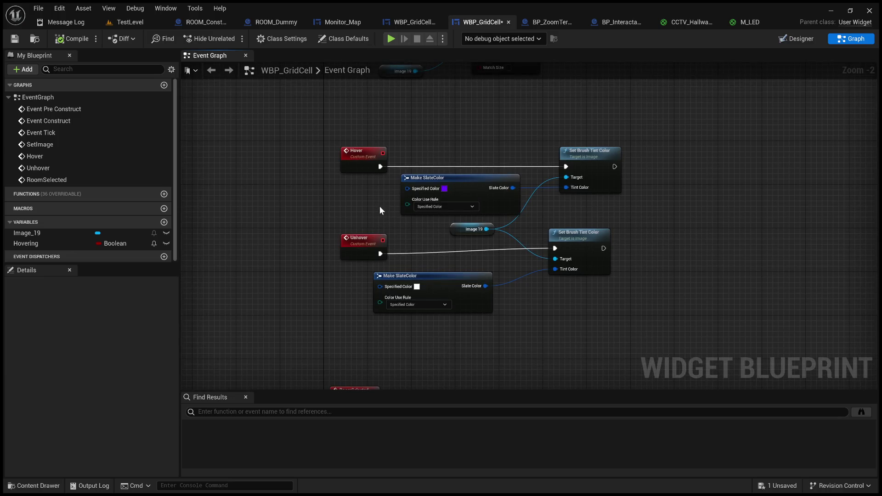
pyautogui.click(15, 38)
pyautogui.scroll(2, 342, 199)
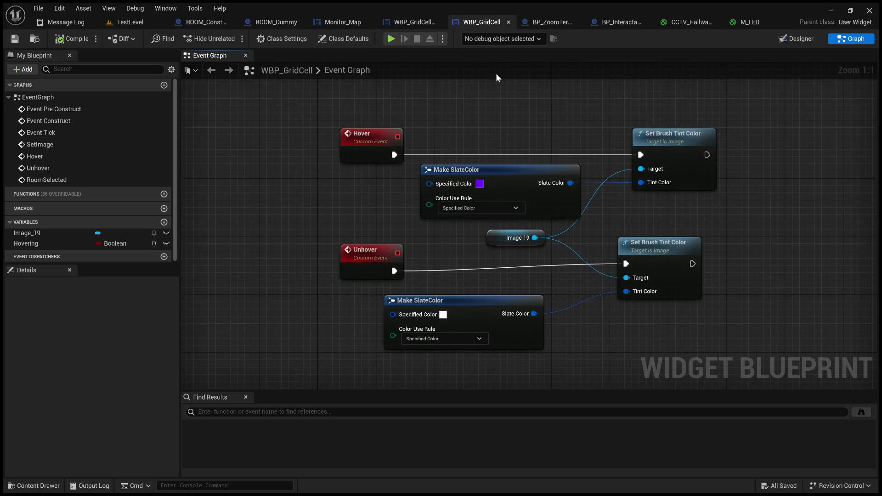
pyautogui.click(417, 23)
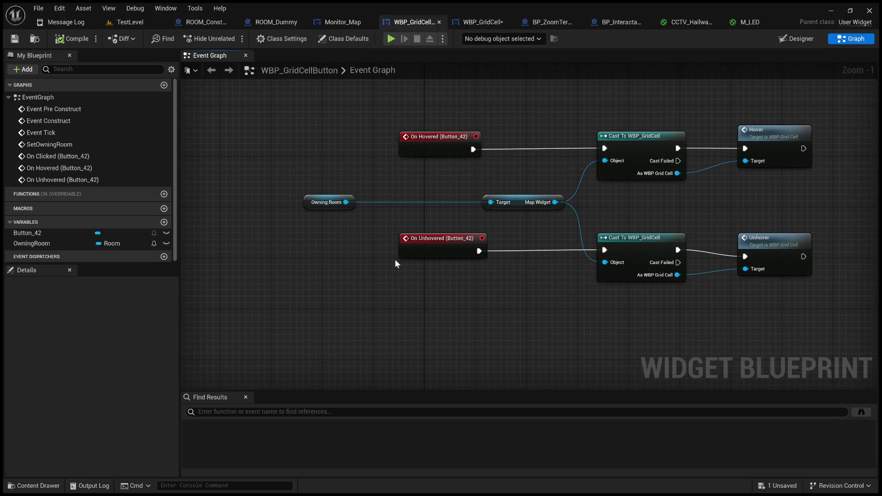
# Undo to restore the unhover Branch, NOT and flag nodes, wiring Branch True to the Cast.
pyautogui.hotkey('ctrl', 'z')
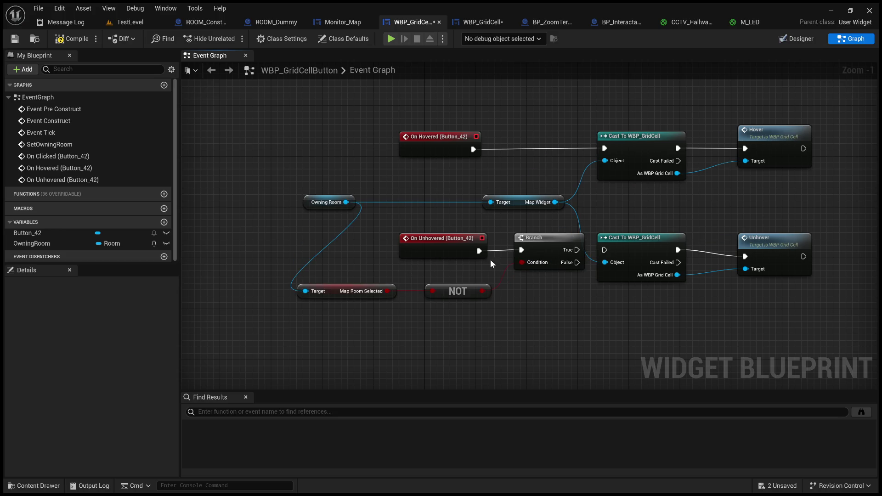
pyautogui.click(536, 250)
pyautogui.moveTo(577, 250); pyautogui.dragTo(605, 250)
# Route On Hovered through a new Branch whose condition comes from Map Room Selected.
pyautogui.click(528, 123)
pyautogui.moveTo(520, 131)
pyautogui.mouseDown()
pyautogui.moveTo(497, 143)
pyautogui.moveTo(509, 154)
pyautogui.mouseUp()
pyautogui.moveTo(572, 154); pyautogui.dragTo(605, 148)
pyautogui.moveTo(550, 142); pyautogui.dragTo(550, 136)
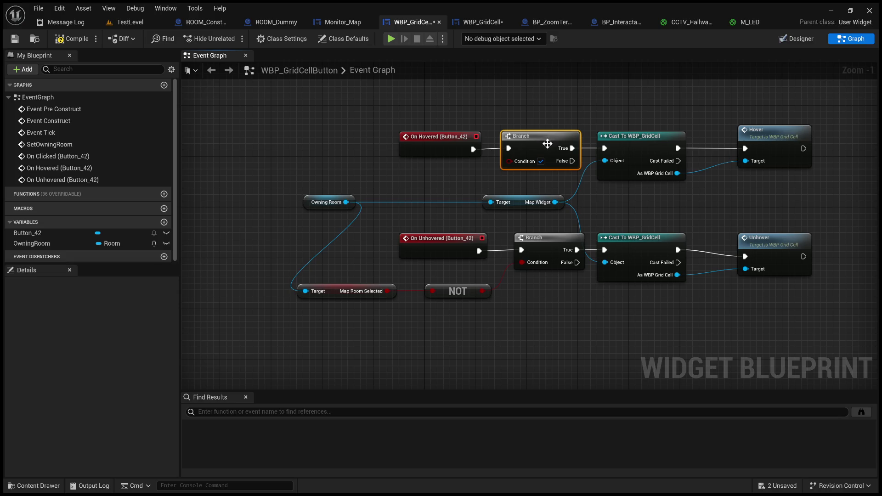
pyautogui.moveTo(387, 291)
pyautogui.mouseDown()
pyautogui.moveTo(517, 167)
pyautogui.moveTo(509, 162)
pyautogui.mouseUp()
pyautogui.moveTo(546, 194); pyautogui.dragTo(418, 193)
pyautogui.moveTo(554, 283)
pyautogui.mouseDown()
pyautogui.moveTo(531, 192)
pyautogui.moveTo(498, 195)
pyautogui.mouseUp()
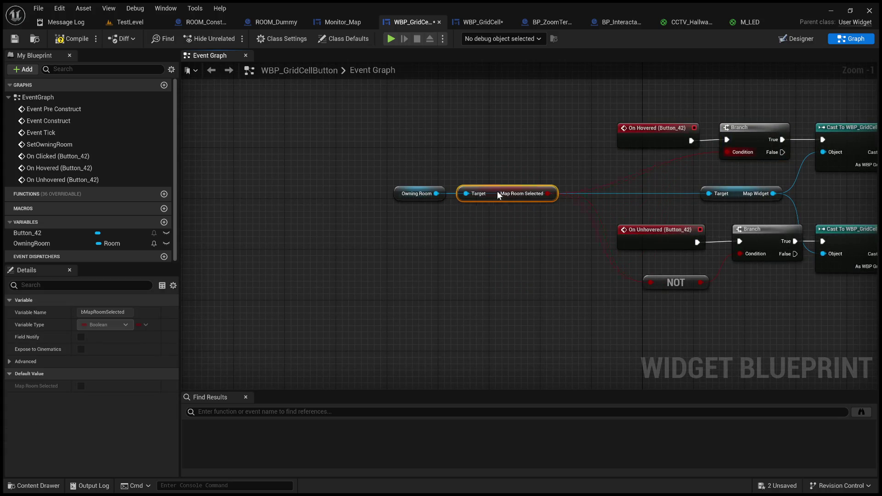
pyautogui.click(537, 246)
# Compile and save WBP_GridCellButton, then play TestLevel with Alt+P.
pyautogui.click(69, 39)
pyautogui.click(15, 38)
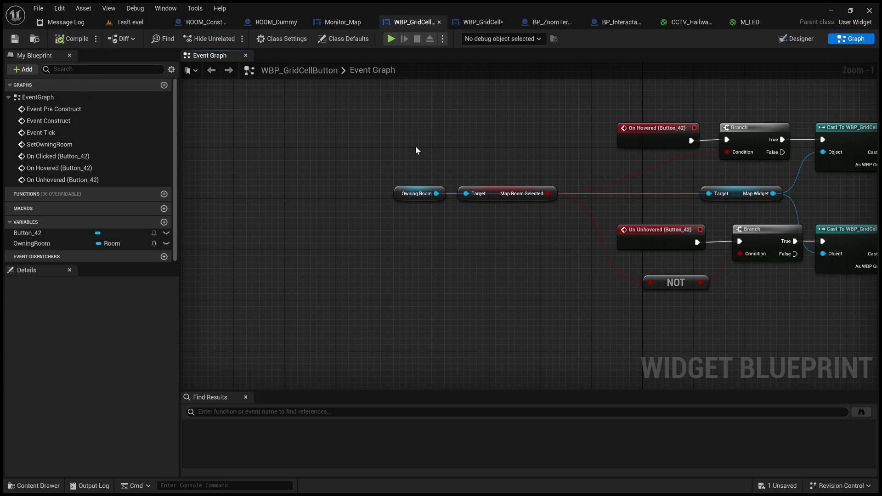
pyautogui.moveTo(416, 147); pyautogui.dragTo(226, 182)
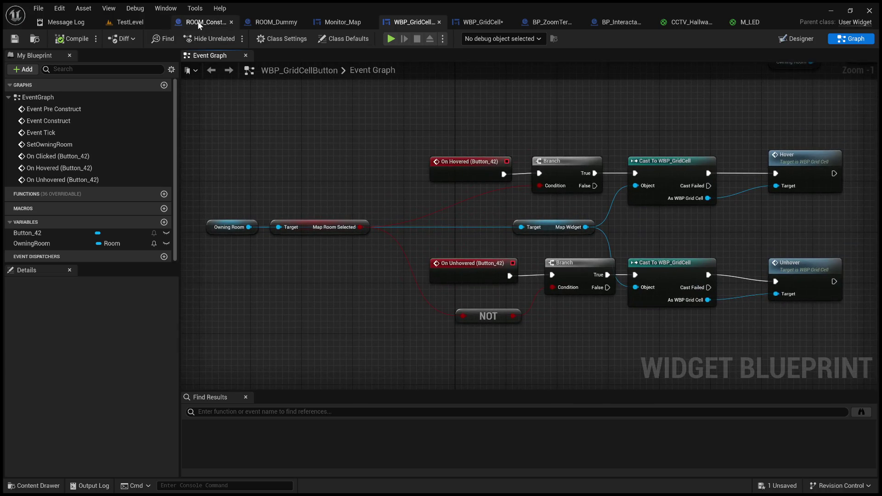
pyautogui.click(131, 22)
pyautogui.hotkey('alt', 'p')
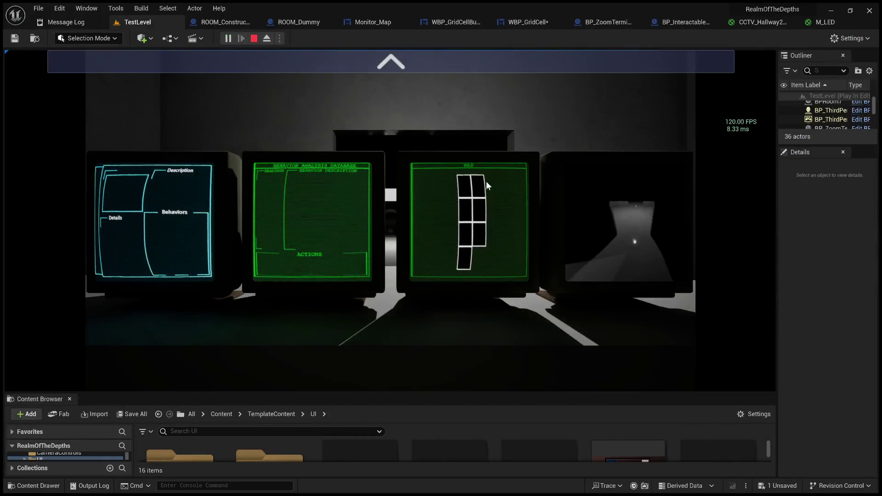
# Test clicking the top-left map cell on the monitor, then stop play.
pyautogui.click(439, 56)
pyautogui.click(749, 198)
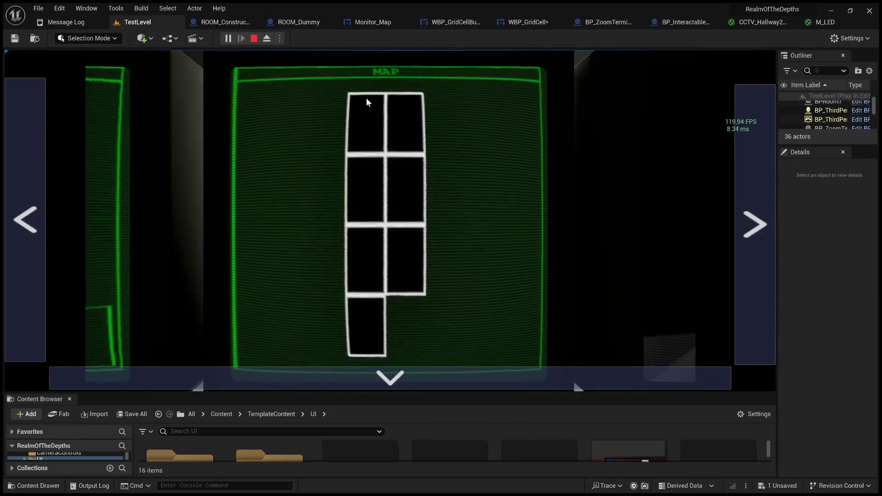
pyautogui.click(376, 143)
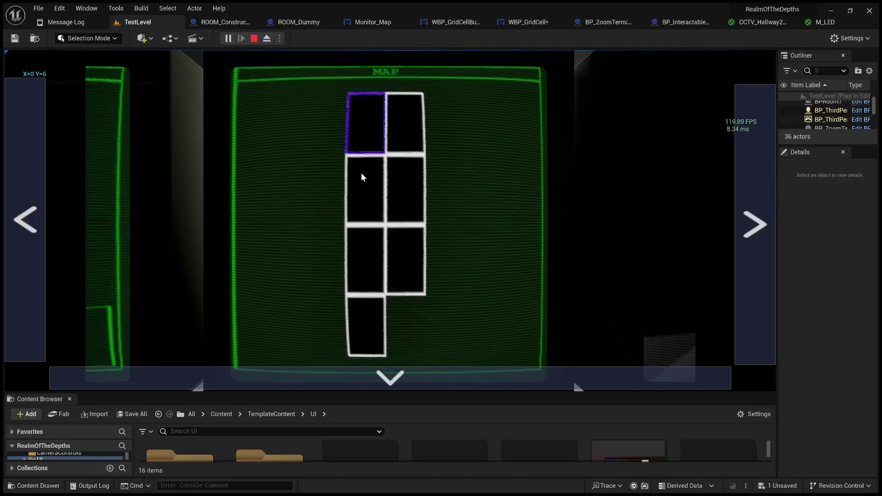
pyautogui.click(254, 38)
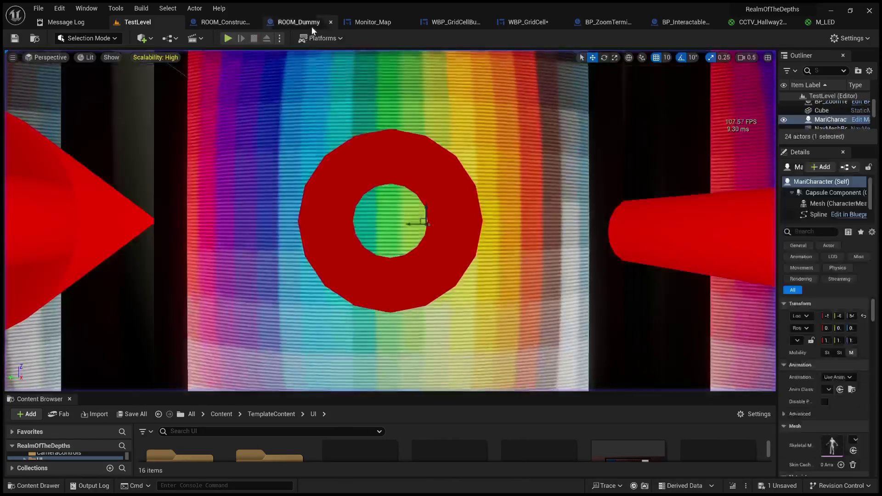
# Go through ROOM_Dummy, ROOM_Constructor and Monitor_Map to the WBP_GridCellButton Event Graph.
pyautogui.click(315, 27)
pyautogui.click(222, 20)
pyautogui.click(346, 23)
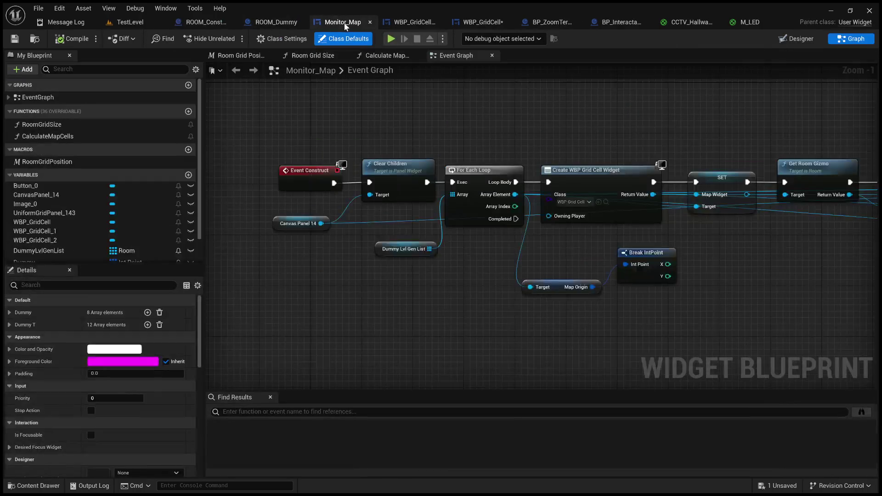
pyautogui.click(400, 23)
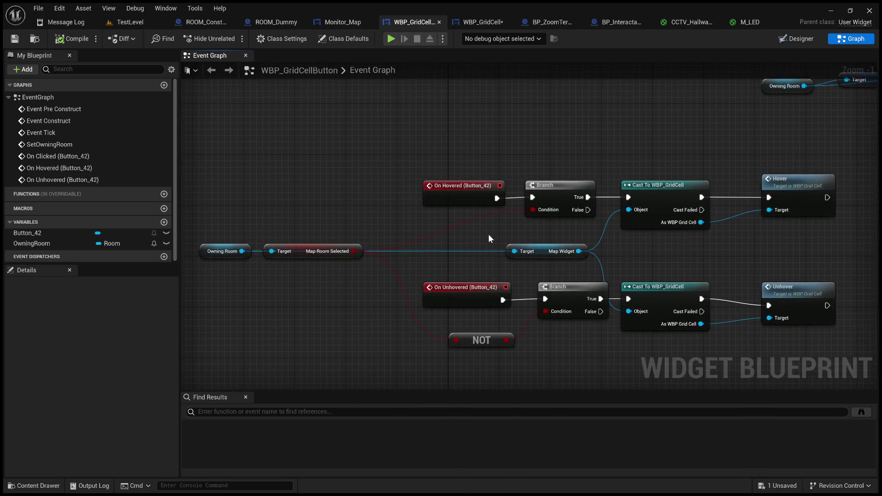
# Place the shared NOT node beside Map Room Selected, compile, and return to TestLevel.
pyautogui.moveTo(488, 225)
pyautogui.mouseDown()
pyautogui.moveTo(550, 230)
pyautogui.moveTo(492, 247)
pyautogui.mouseUp()
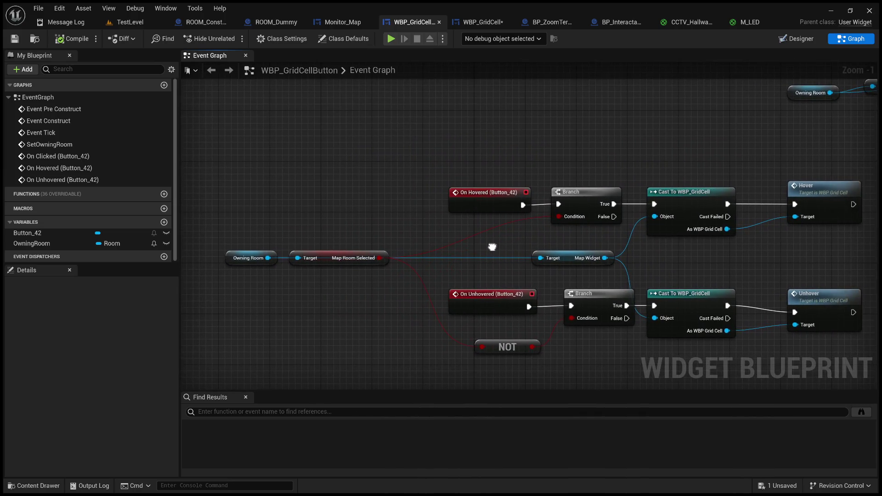
pyautogui.moveTo(371, 252)
pyautogui.mouseDown()
pyautogui.moveTo(373, 294)
pyautogui.moveTo(363, 259)
pyautogui.mouseUp()
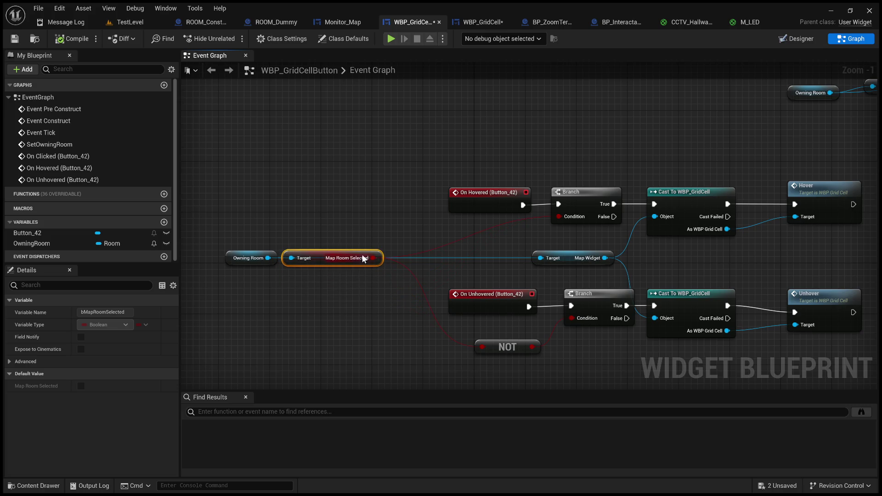
pyautogui.moveTo(512, 342)
pyautogui.mouseDown()
pyautogui.moveTo(453, 269)
pyautogui.moveTo(425, 261)
pyautogui.moveTo(542, 259)
pyautogui.moveTo(559, 216)
pyautogui.mouseUp()
pyautogui.click(71, 39)
pyautogui.click(124, 22)
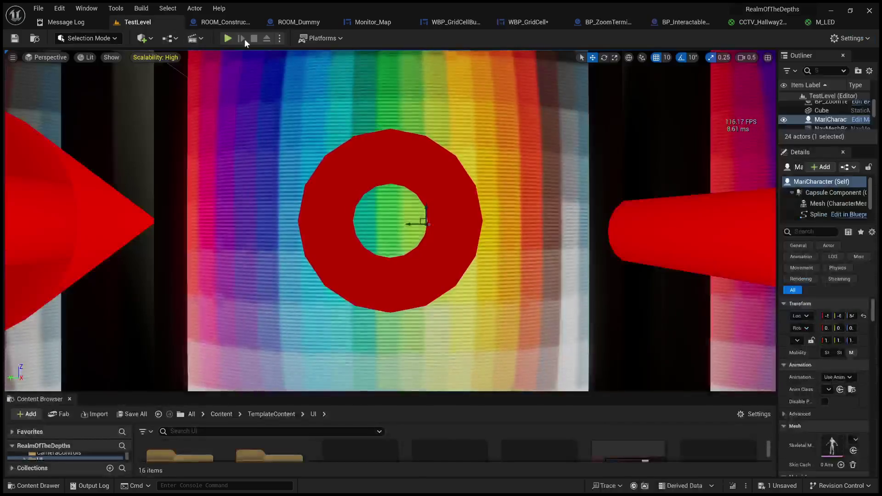
# Start play and step the desk monitors over to the MAP view.
pyautogui.click(234, 40)
pyautogui.press('e')
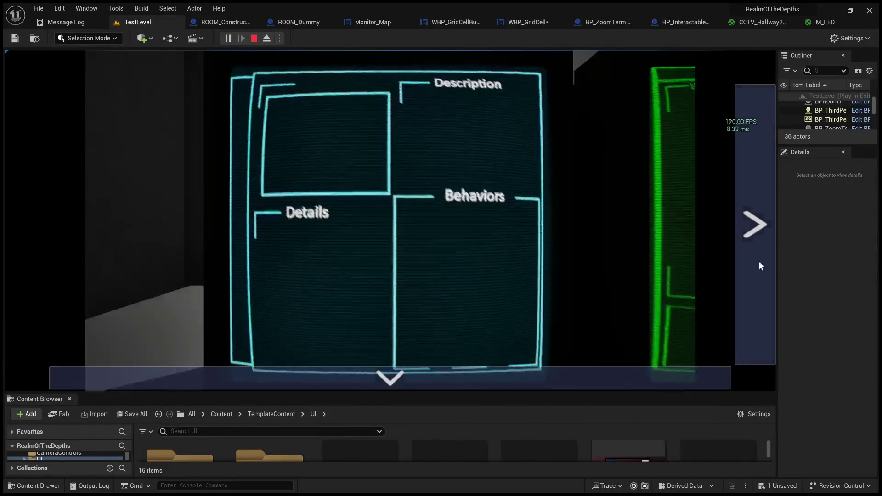
pyautogui.click(761, 267)
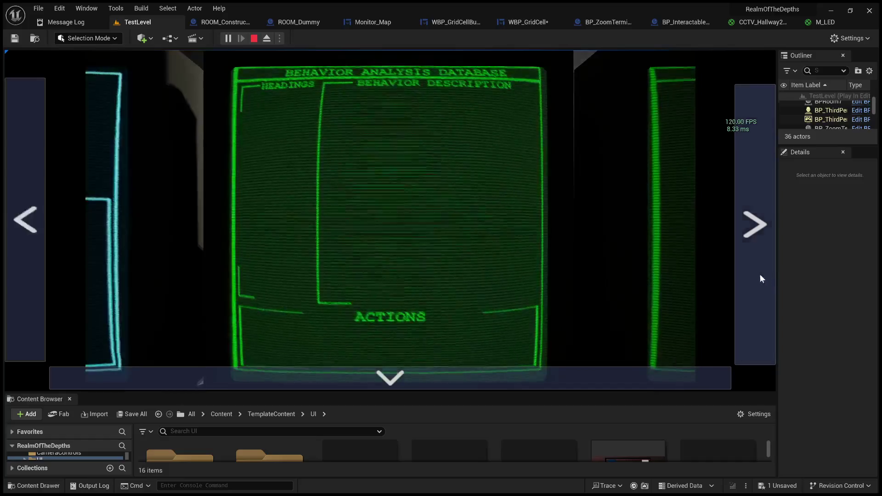
pyautogui.click(763, 275)
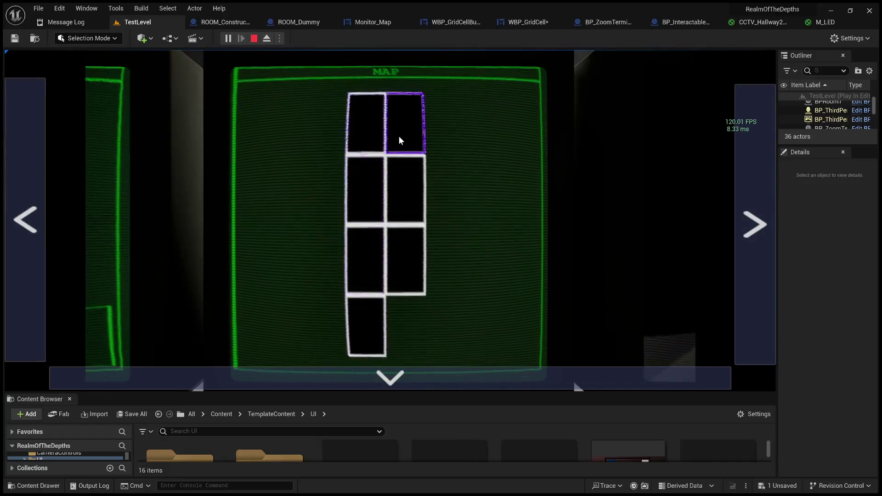
# Click every map grid cell, confirming each stays green, then stop play.
pyautogui.click(366, 179)
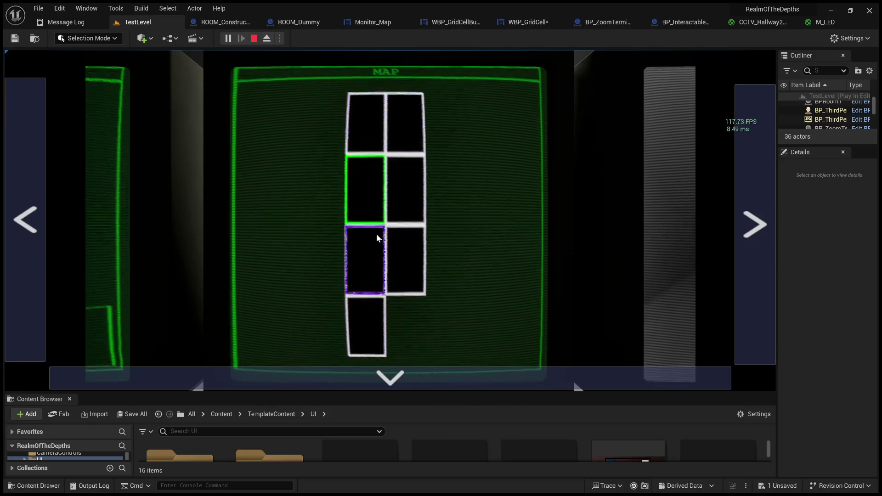
pyautogui.click(374, 132)
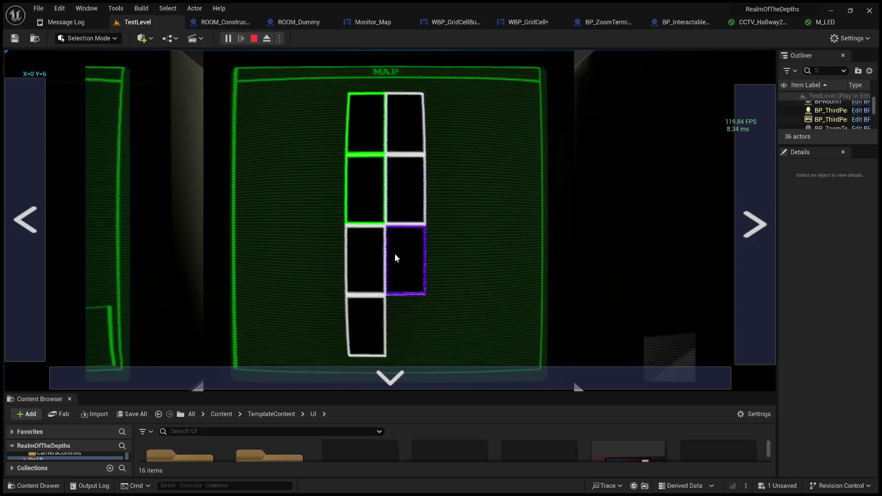
pyautogui.click(408, 133)
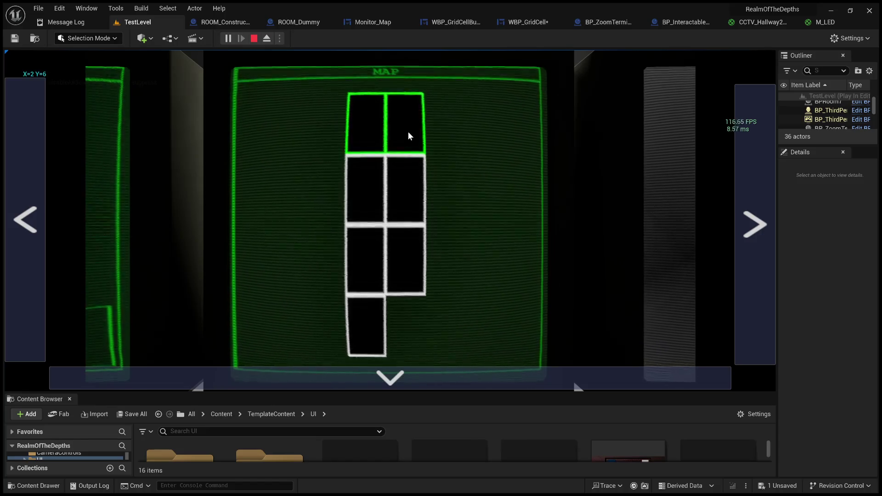
pyautogui.click(410, 175)
pyautogui.click(377, 251)
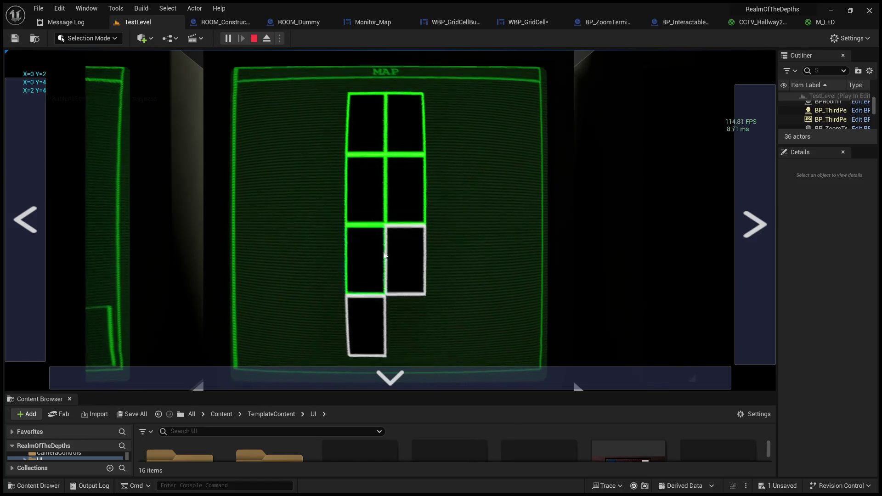
pyautogui.click(382, 318)
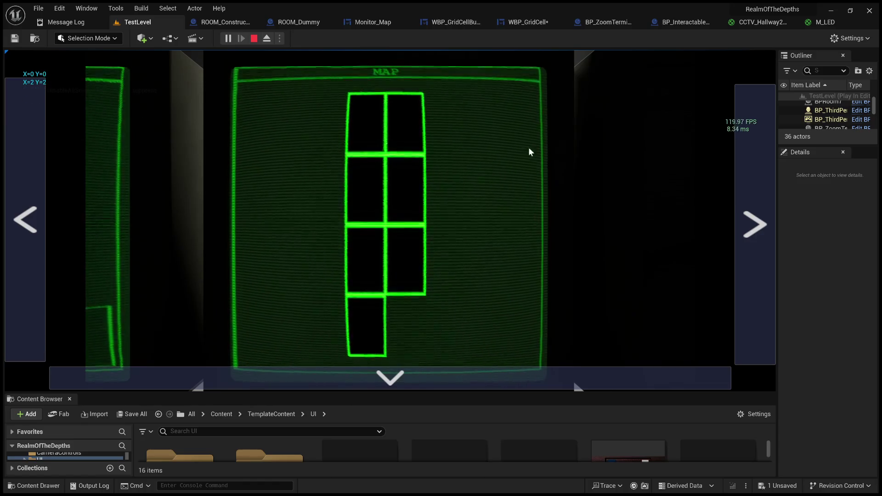
pyautogui.click(254, 39)
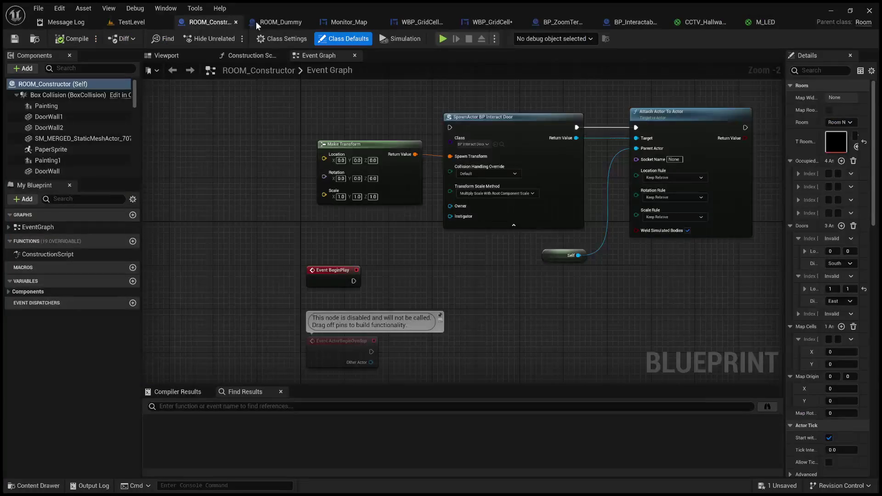
# Return via ROOM_Dummy and Monitor_Map to WBP_GridCellButton and pan to the hover/unhover branches.
pyautogui.moveTo(392, 131); pyautogui.dragTo(364, 155)
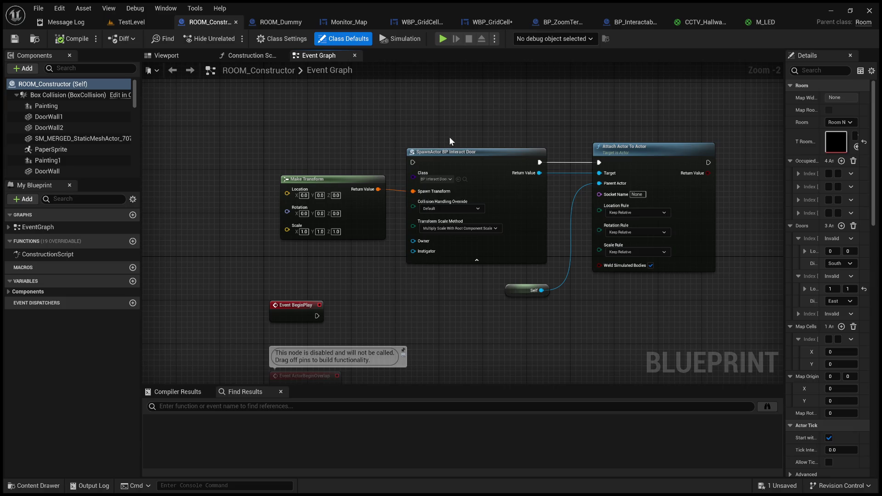
pyautogui.click(281, 22)
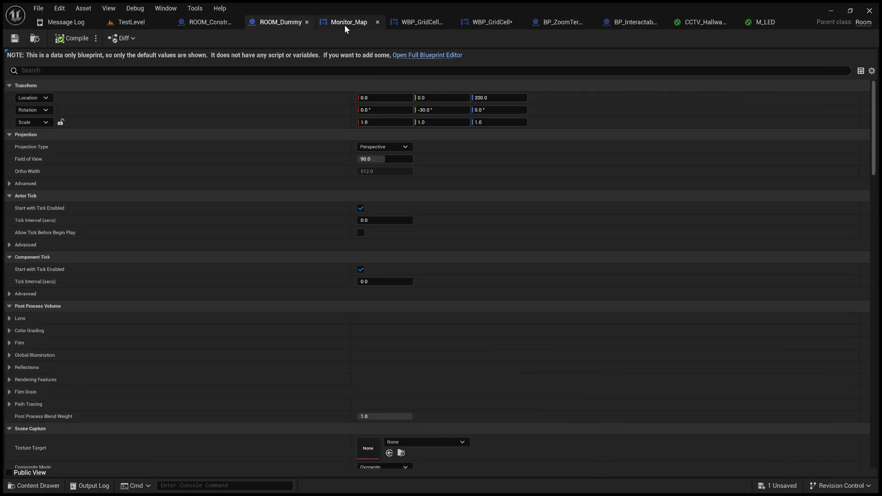
pyautogui.click(345, 24)
pyautogui.click(414, 22)
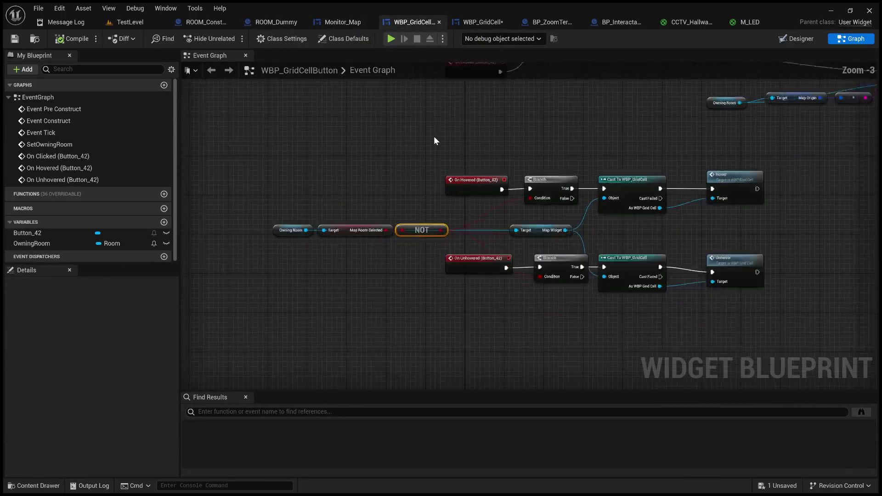
pyautogui.scroll(2, 473, 184)
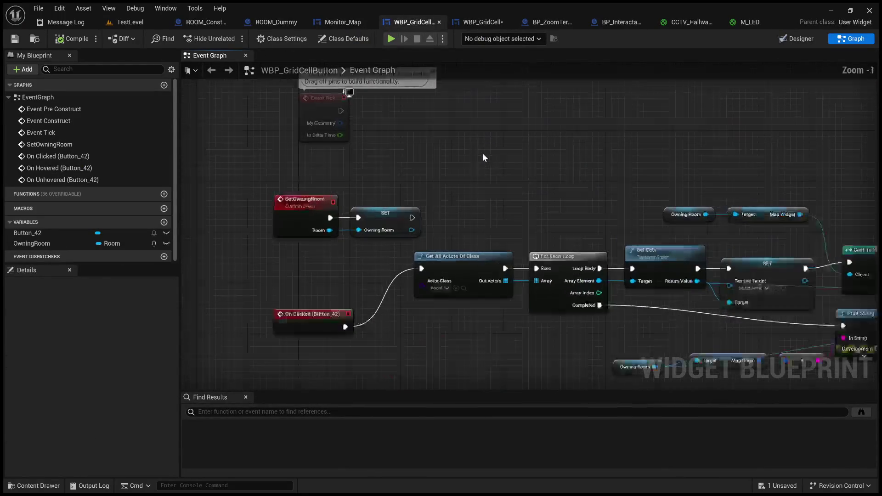
pyautogui.moveTo(481, 187)
pyautogui.mouseDown()
pyautogui.moveTo(411, 130)
pyautogui.moveTo(68, 139)
pyautogui.mouseUp()
pyautogui.moveTo(528, 207)
pyautogui.mouseDown()
pyautogui.moveTo(487, 209)
pyautogui.moveTo(552, 156)
pyautogui.moveTo(593, 142)
pyautogui.moveTo(420, 161)
pyautogui.mouseUp()
pyautogui.moveTo(403, 313)
pyautogui.mouseDown()
pyautogui.moveTo(479, 256)
pyautogui.moveTo(486, 230)
pyautogui.moveTo(623, 159)
pyautogui.moveTo(575, 134)
pyautogui.mouseUp()
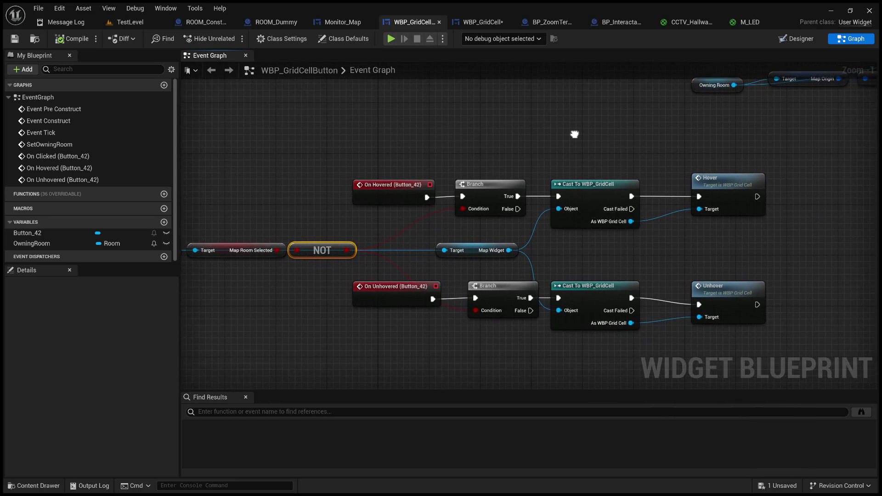
# Move the SET Map Room Selected node to follow Unhover in the On Clicked chain.
pyautogui.moveTo(617, 110)
pyautogui.mouseDown()
pyautogui.moveTo(594, 129)
pyautogui.moveTo(613, 119)
pyautogui.moveTo(708, 111)
pyautogui.moveTo(469, 157)
pyautogui.moveTo(282, 363)
pyautogui.moveTo(527, 311)
pyautogui.moveTo(479, 232)
pyautogui.moveTo(384, 295)
pyautogui.moveTo(296, 321)
pyautogui.mouseUp()
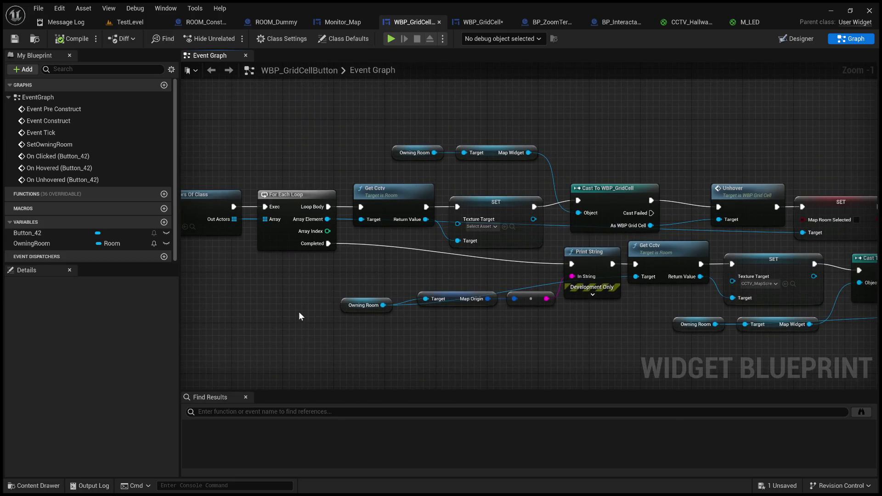
pyautogui.moveTo(357, 271); pyautogui.dragTo(214, 280)
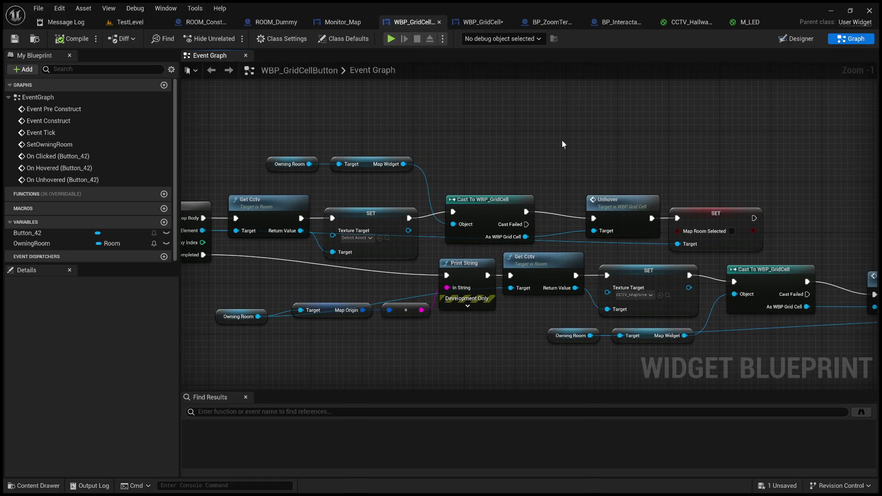
pyautogui.moveTo(589, 154); pyautogui.dragTo(467, 152)
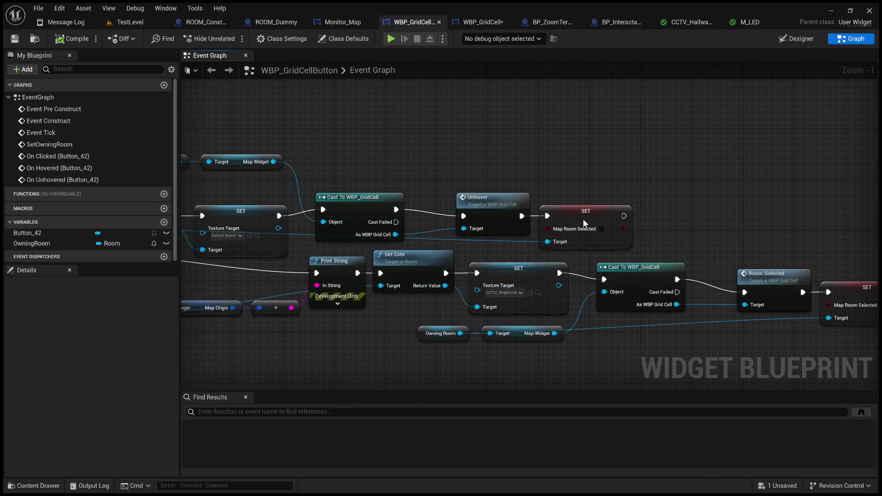
pyautogui.moveTo(581, 218); pyautogui.dragTo(609, 220)
pyautogui.moveTo(445, 138); pyautogui.dragTo(488, 111)
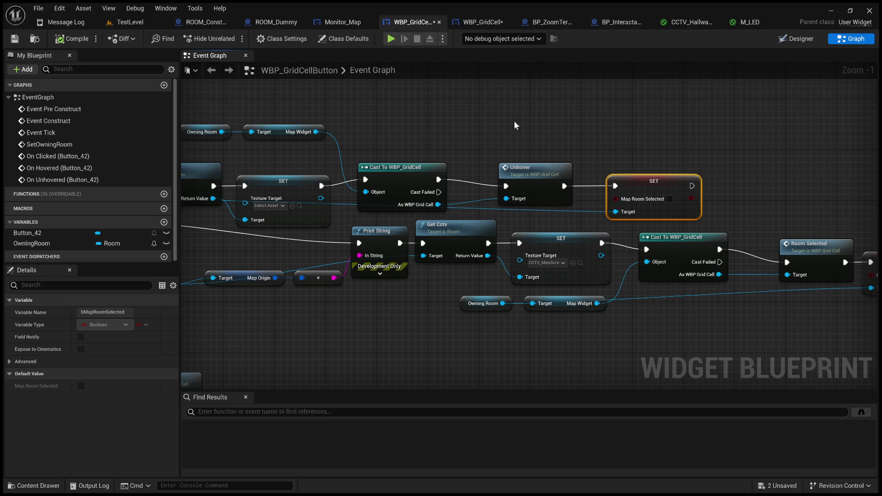
# Save the WBP_GridCell widget blueprint.
pyautogui.moveTo(601, 157)
pyautogui.mouseDown()
pyautogui.moveTo(631, 142)
pyautogui.moveTo(660, 169)
pyautogui.mouseUp()
pyautogui.moveTo(574, 128); pyautogui.dragTo(621, 120)
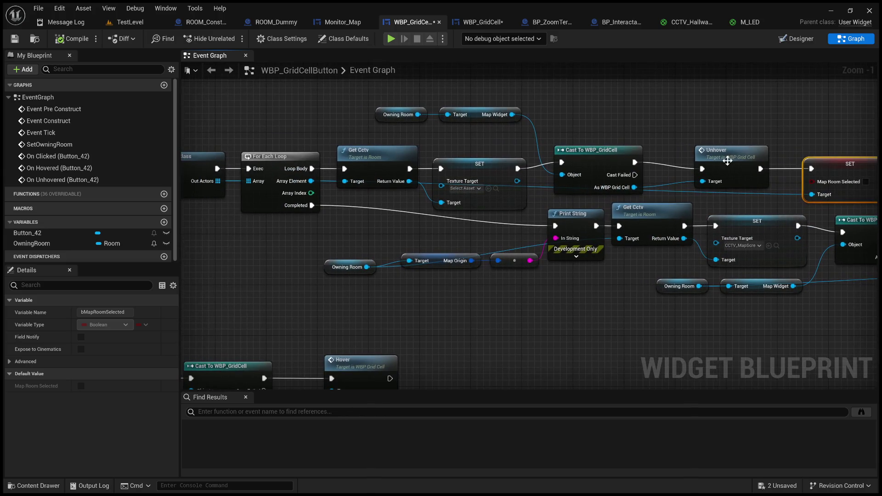
pyautogui.click(478, 22)
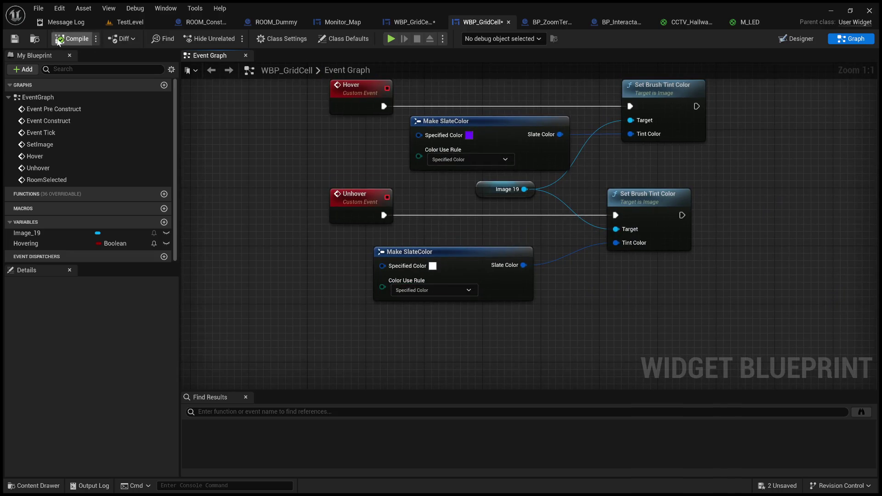
pyautogui.click(14, 39)
# Review the WBP_GridCellButton click logic, then start a Play session of TestLevel.
pyautogui.click(408, 26)
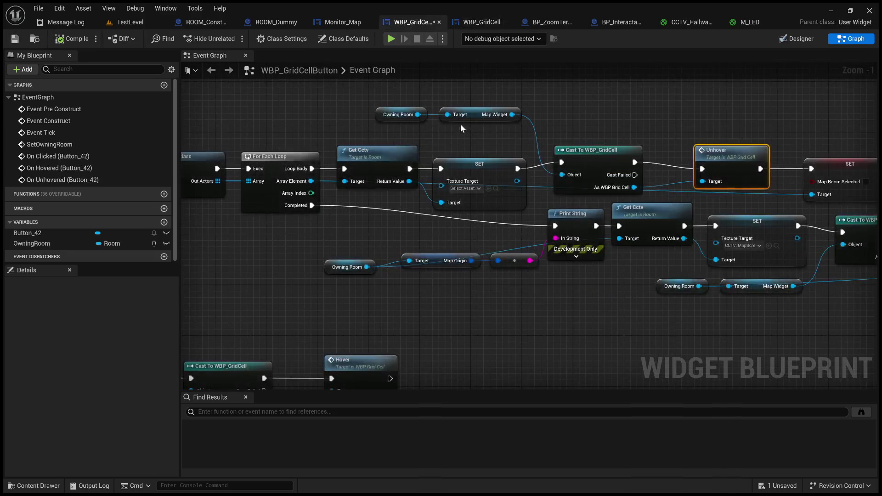
pyautogui.moveTo(320, 125); pyautogui.dragTo(438, 124)
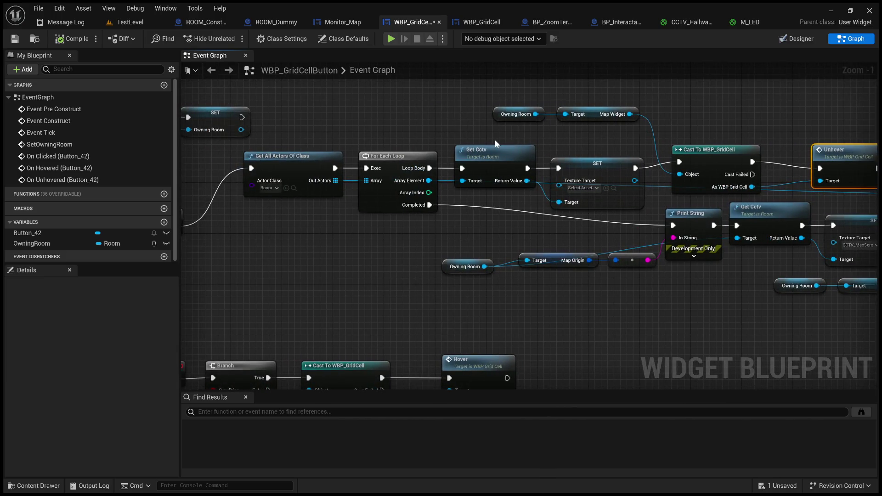
pyautogui.moveTo(485, 143)
pyautogui.mouseDown()
pyautogui.moveTo(711, 136)
pyautogui.moveTo(597, 123)
pyautogui.moveTo(152, 158)
pyautogui.mouseUp()
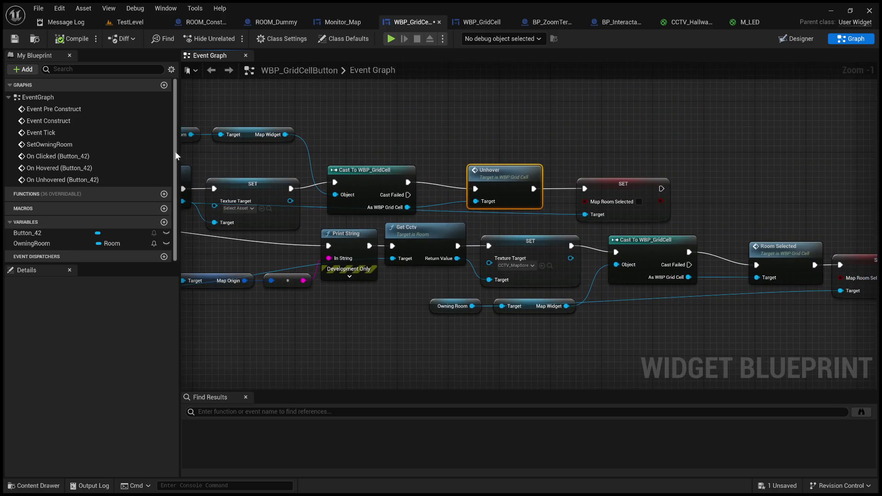
pyautogui.click(131, 22)
pyautogui.click(229, 39)
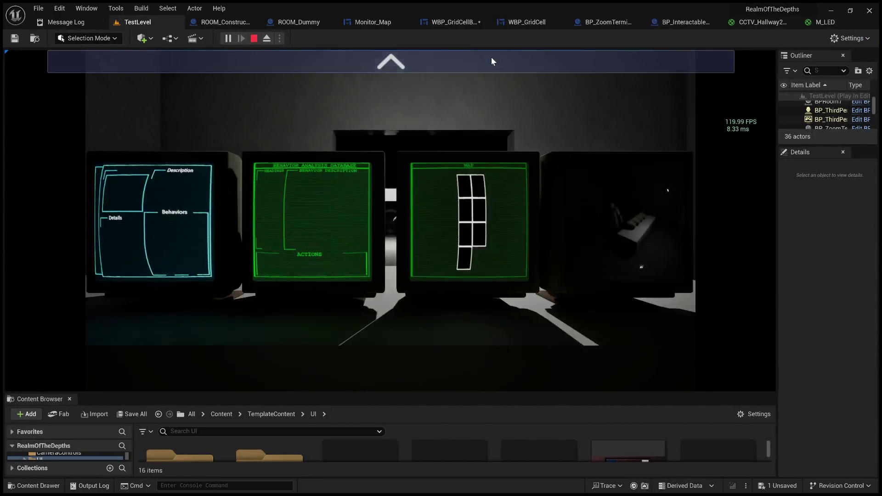
# Select the top-left room on the in-game MAP monitor.
pyautogui.click(491, 57)
pyautogui.click(749, 186)
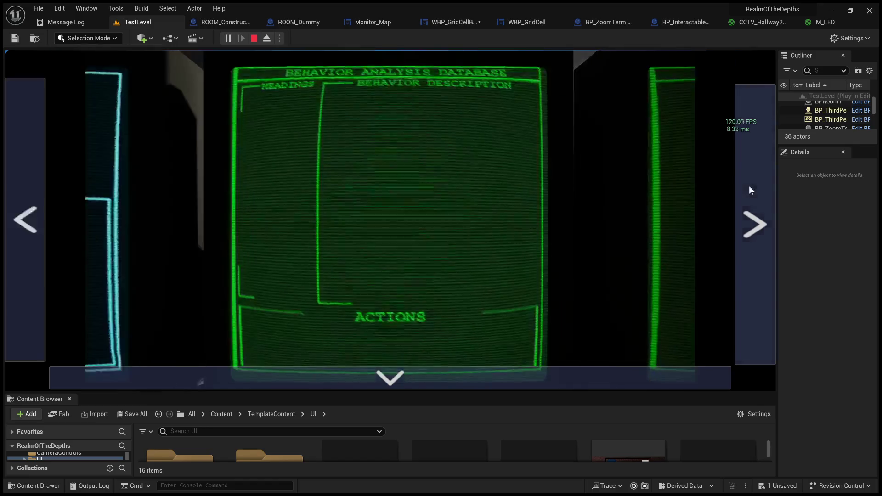
pyautogui.click(749, 186)
pyautogui.click(363, 110)
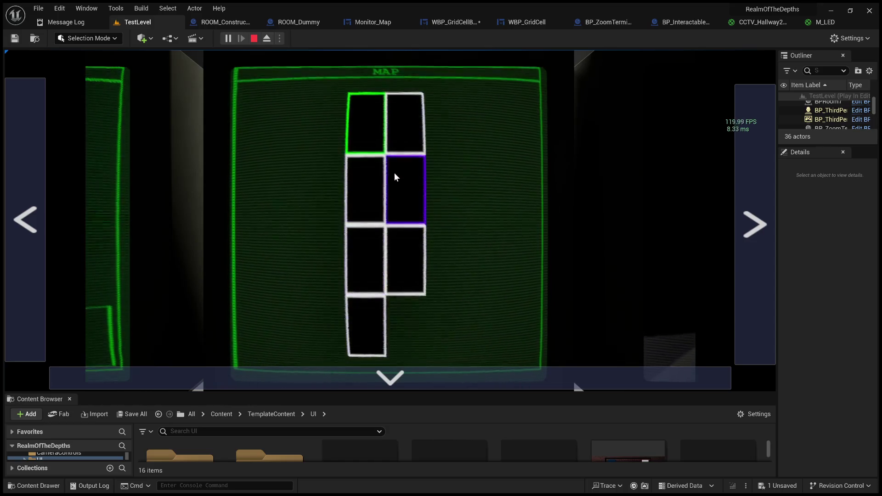
# Stop the play session and bring up the Monitor_Map widget graph.
pyautogui.click(256, 38)
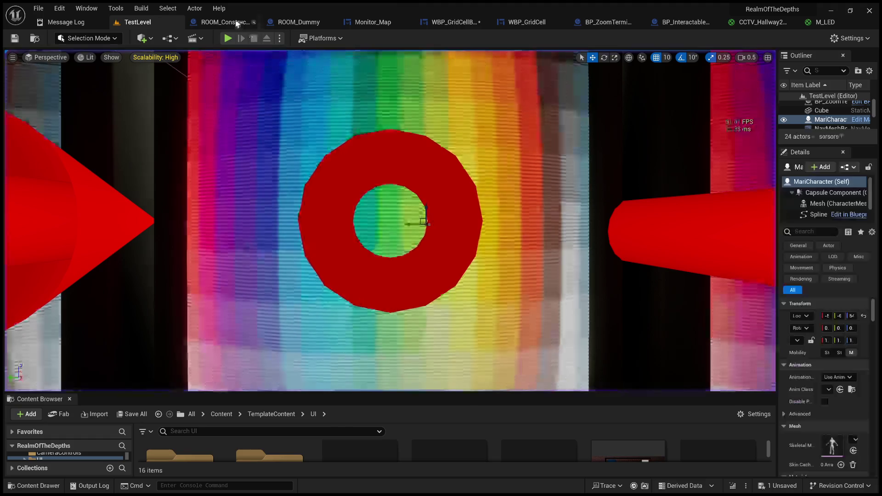
pyautogui.click(224, 23)
pyautogui.click(288, 23)
pyautogui.click(349, 23)
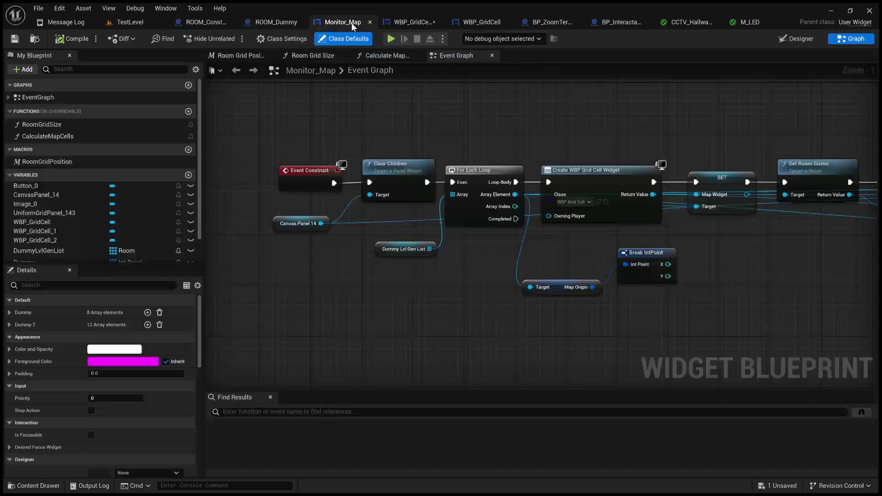
# Place SET Map Room Selected ahead of Unhover, rewire the exec chain, and compile WBP_GridCellButton.
pyautogui.scroll(1, 444, 92)
pyautogui.moveTo(450, 111)
pyautogui.mouseDown()
pyautogui.moveTo(353, 197)
pyautogui.moveTo(386, 164)
pyautogui.moveTo(402, 74)
pyautogui.mouseUp()
pyautogui.click(405, 23)
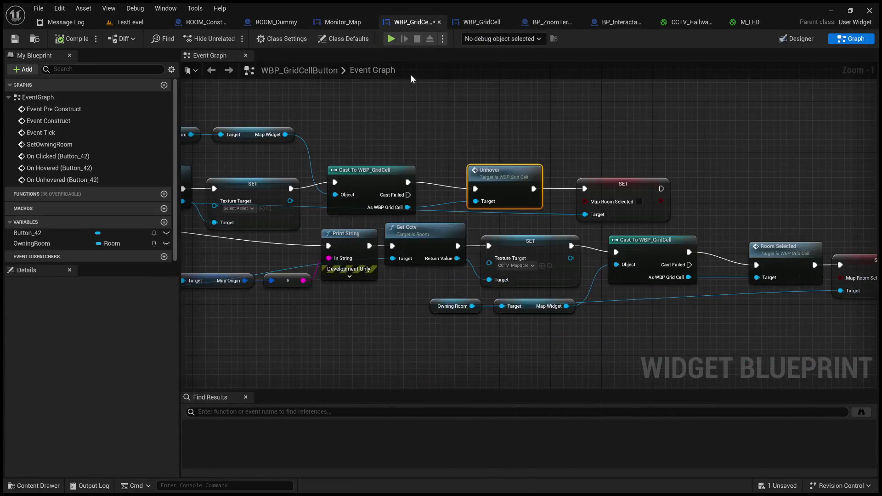
pyautogui.moveTo(508, 177); pyautogui.dragTo(694, 153)
pyautogui.moveTo(603, 185)
pyautogui.mouseDown()
pyautogui.moveTo(533, 172)
pyautogui.moveTo(469, 179)
pyautogui.mouseUp()
pyautogui.moveTo(527, 182)
pyautogui.mouseDown()
pyautogui.moveTo(655, 172)
pyautogui.moveTo(661, 164)
pyautogui.moveTo(648, 168)
pyautogui.moveTo(636, 110)
pyautogui.mouseUp()
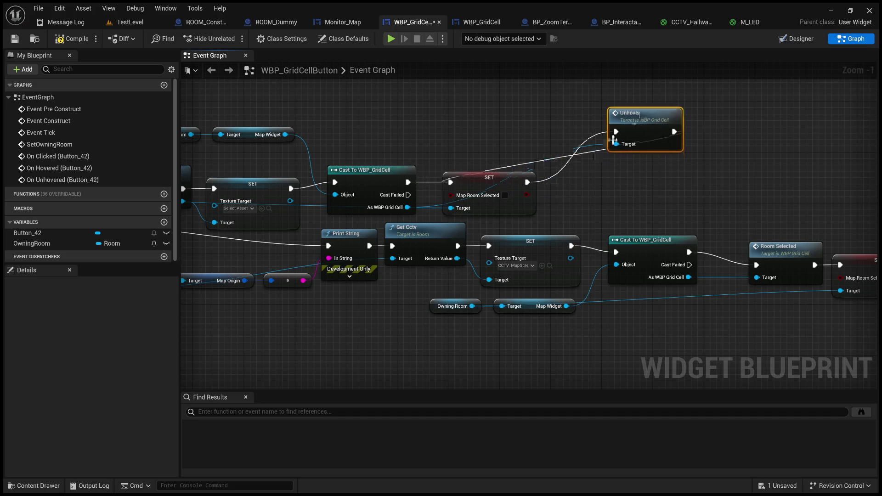
pyautogui.doubleClick(548, 158)
pyautogui.press('Delete')
pyautogui.moveTo(646, 120)
pyautogui.mouseDown()
pyautogui.moveTo(594, 188)
pyautogui.moveTo(592, 174)
pyautogui.mouseUp()
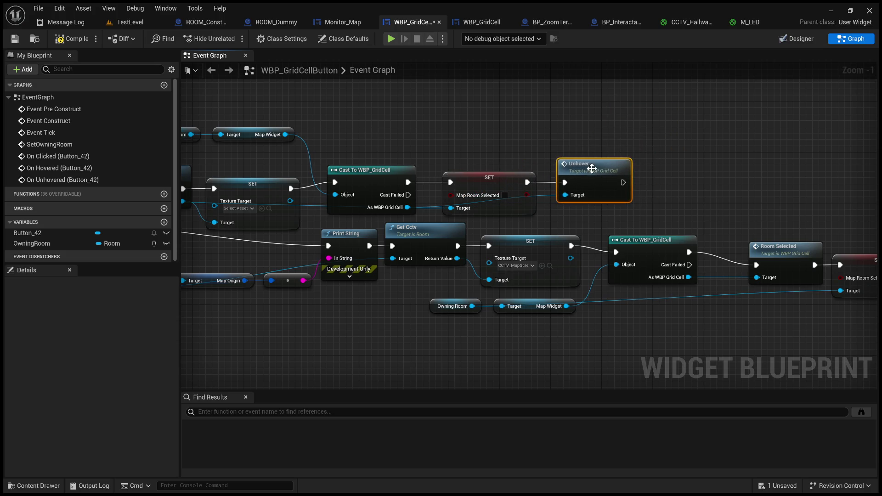
pyautogui.click(77, 41)
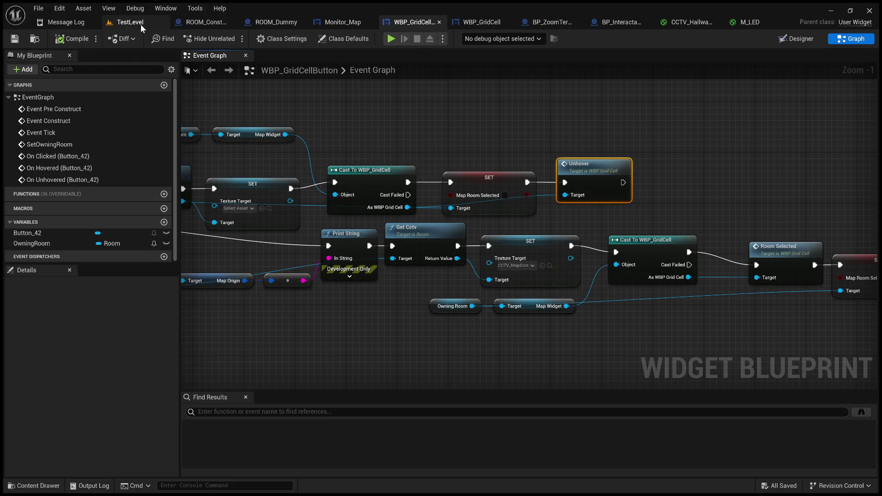
# Play TestLevel, select the second-row left cell on the MAP monitor, then stop.
pyautogui.click(141, 21)
pyautogui.click(228, 38)
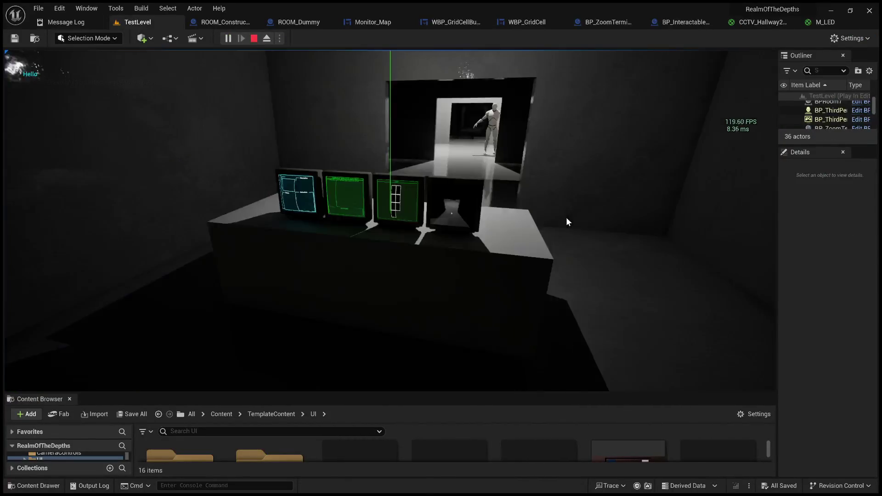
pyautogui.click(566, 217)
pyautogui.click(470, 58)
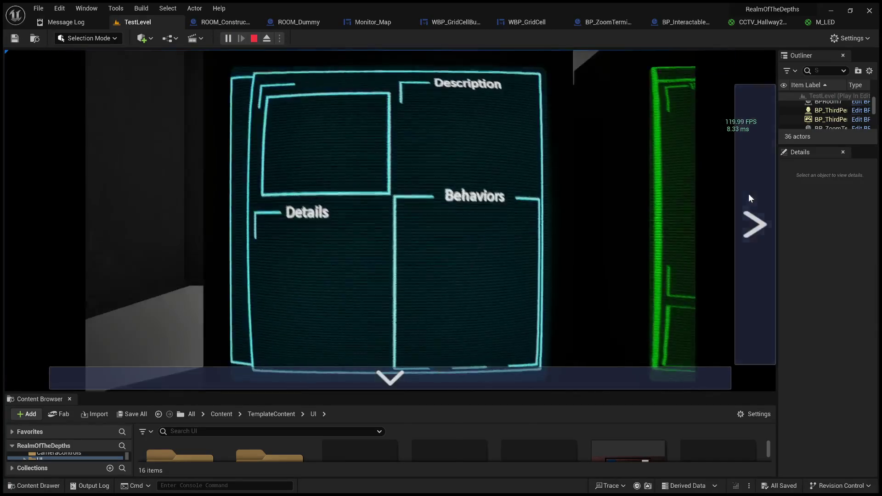
pyautogui.click(748, 194)
pyautogui.click(749, 194)
pyautogui.click(373, 173)
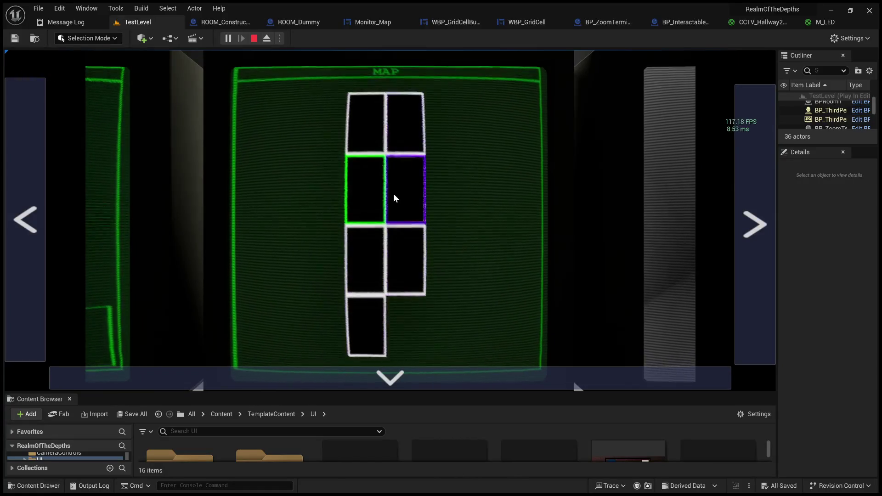
pyautogui.click(254, 38)
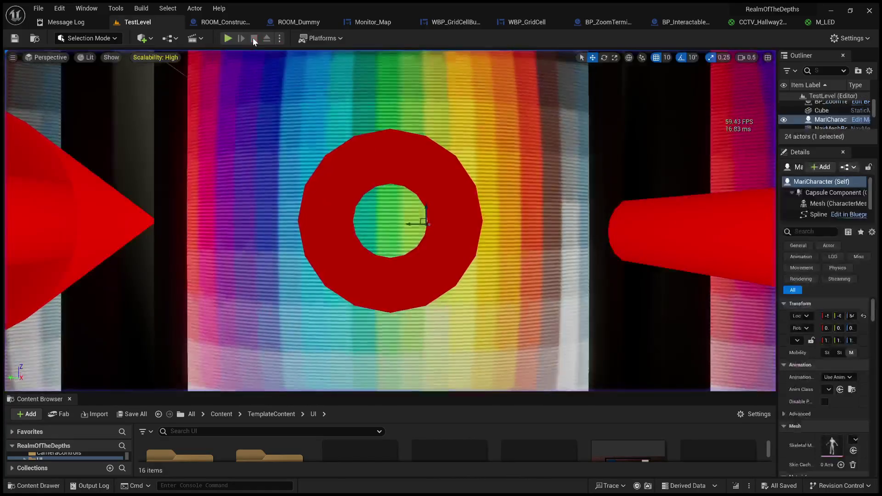
# Restart play and click the third-row, bottom and second-row map cells to switch feeds.
pyautogui.click(228, 38)
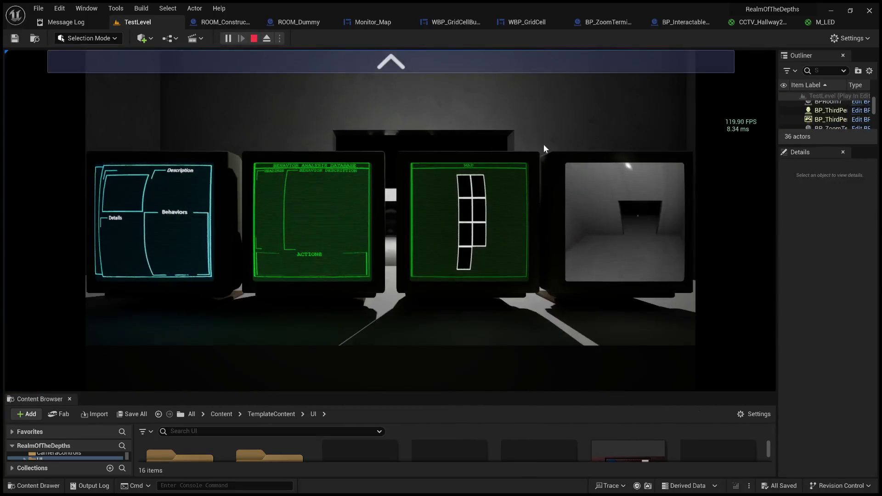
pyautogui.click(503, 53)
pyautogui.click(745, 183)
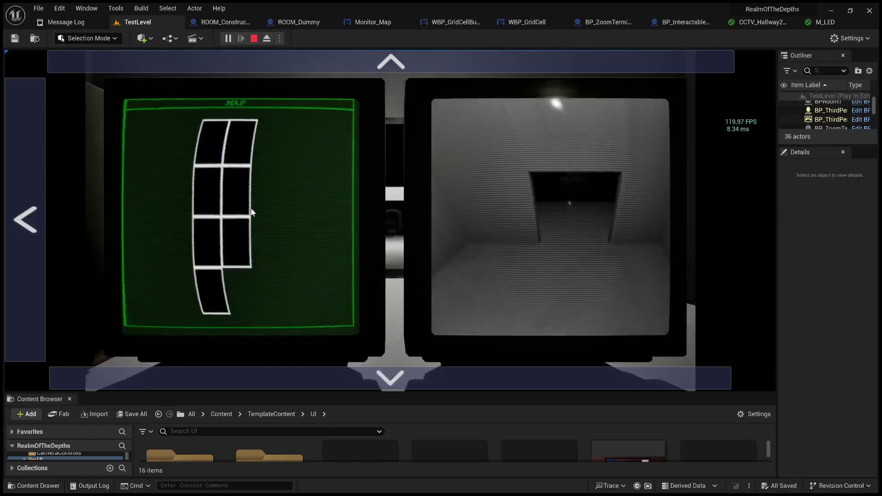
pyautogui.click(215, 258)
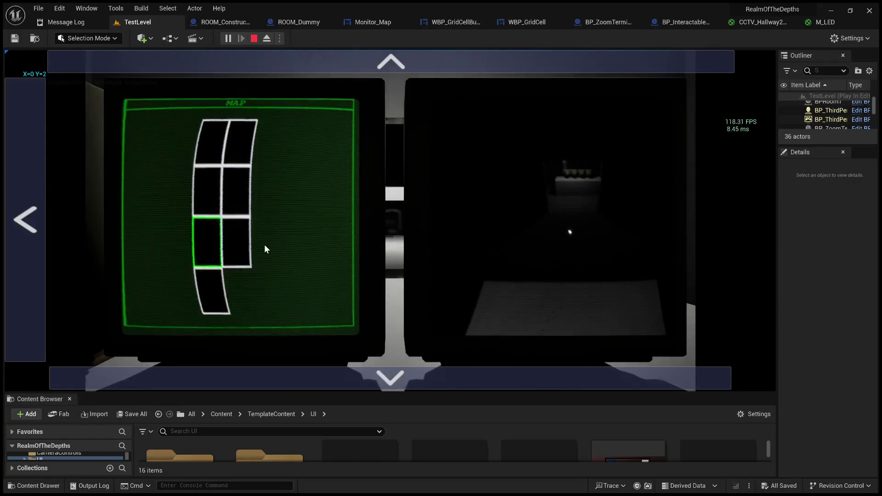
pyautogui.click(217, 287)
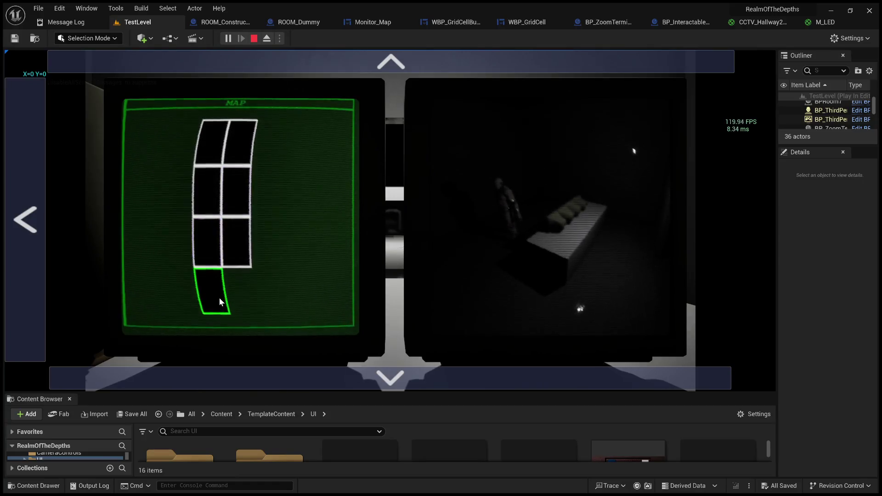
pyautogui.click(210, 245)
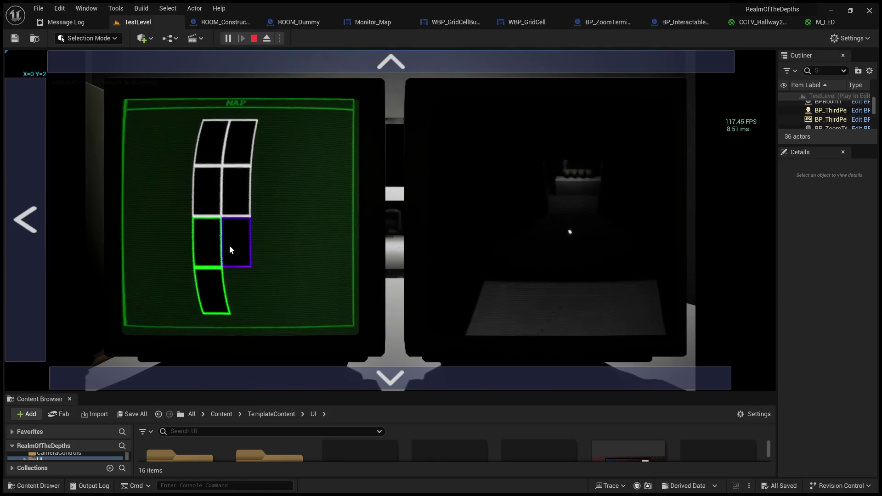
pyautogui.click(230, 236)
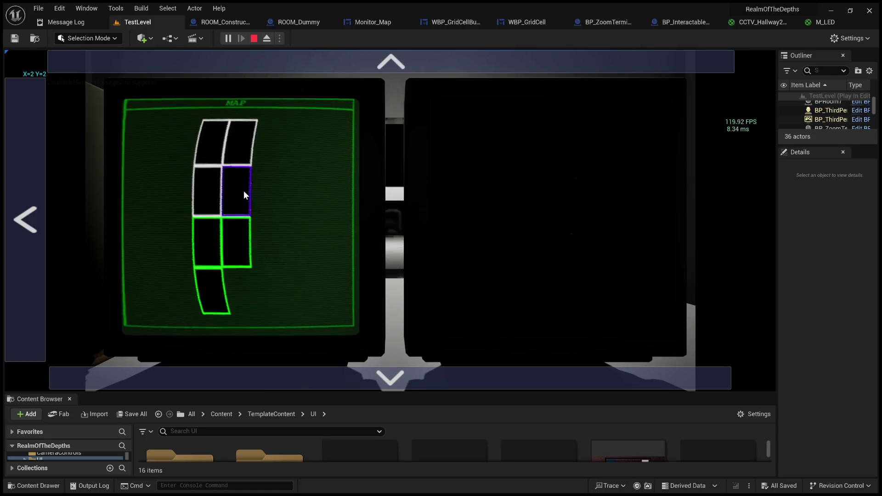
pyautogui.click(243, 191)
pyautogui.click(205, 191)
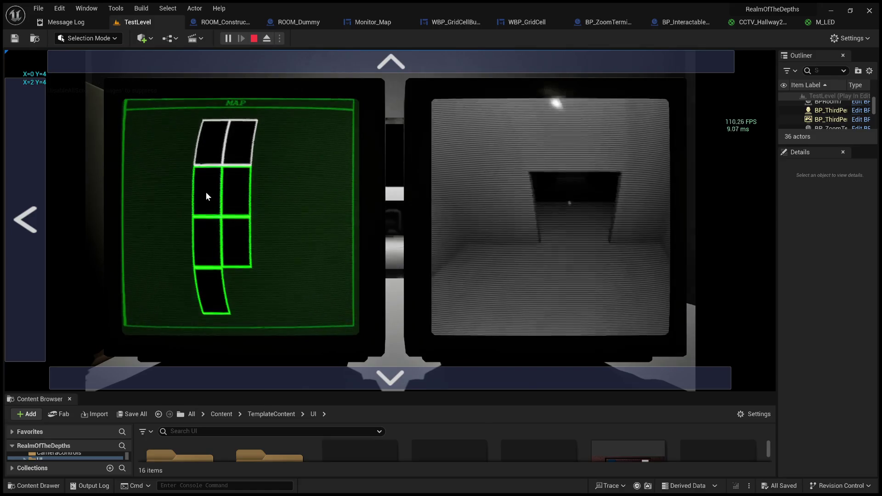
pyautogui.click(238, 236)
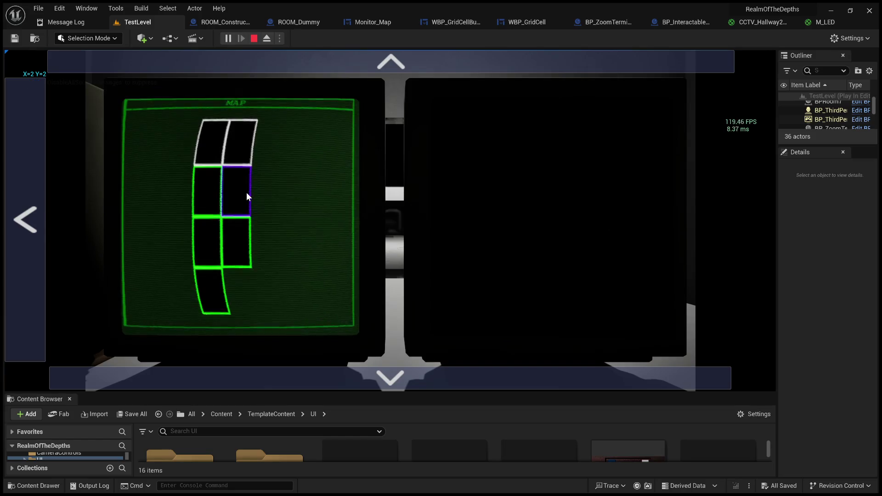
# Click the top-row and second-row map cells, then stop and open ROOM_Dummy.
pyautogui.click(211, 142)
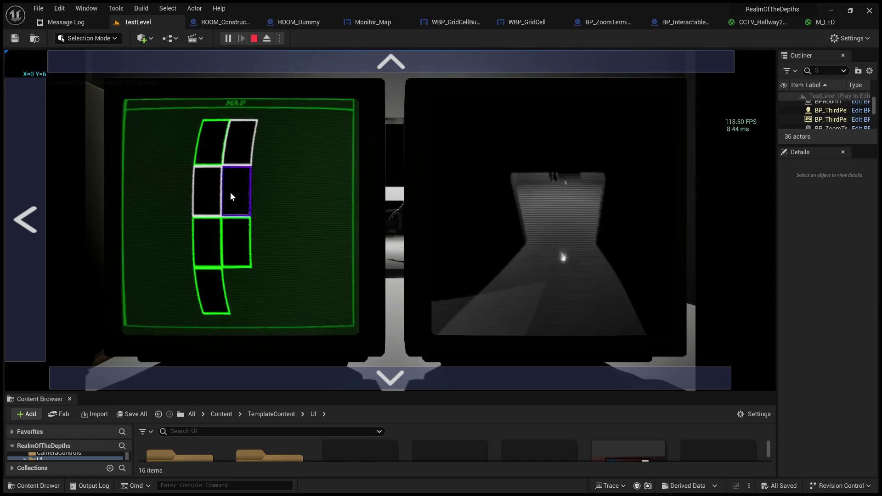
pyautogui.click(235, 193)
pyautogui.click(216, 140)
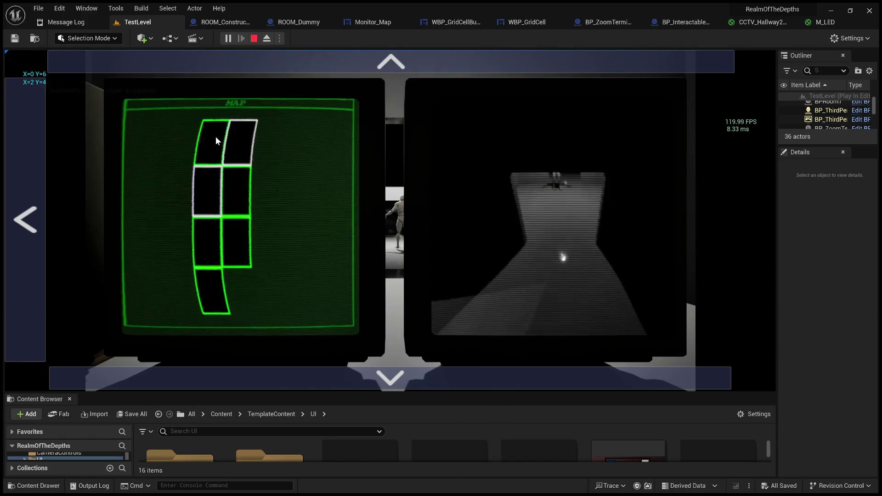
pyautogui.click(247, 144)
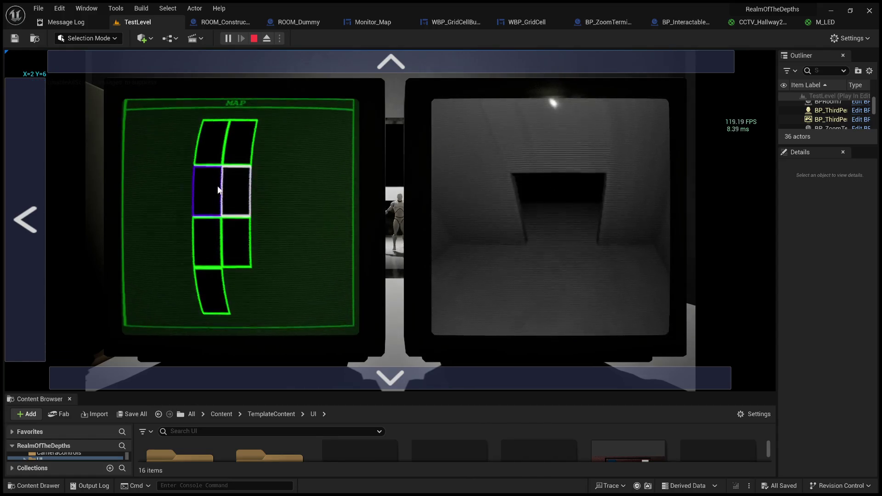
pyautogui.click(218, 190)
pyautogui.click(246, 196)
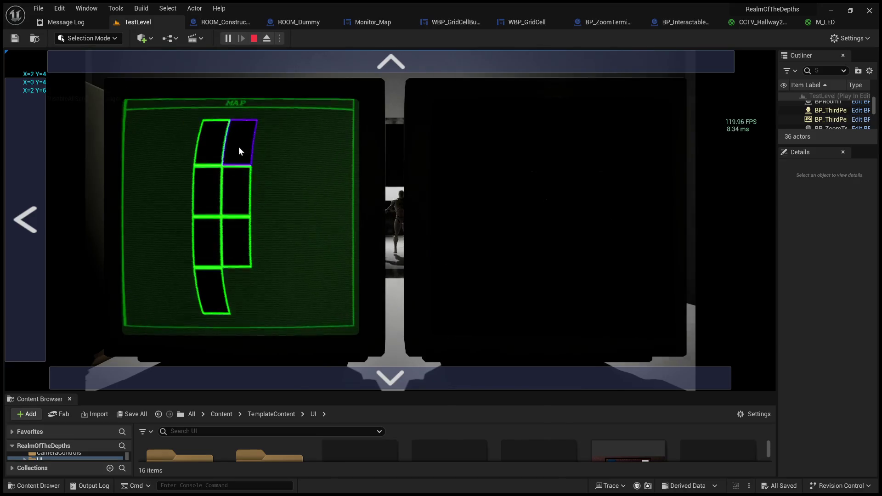
pyautogui.click(251, 39)
pyautogui.click(299, 22)
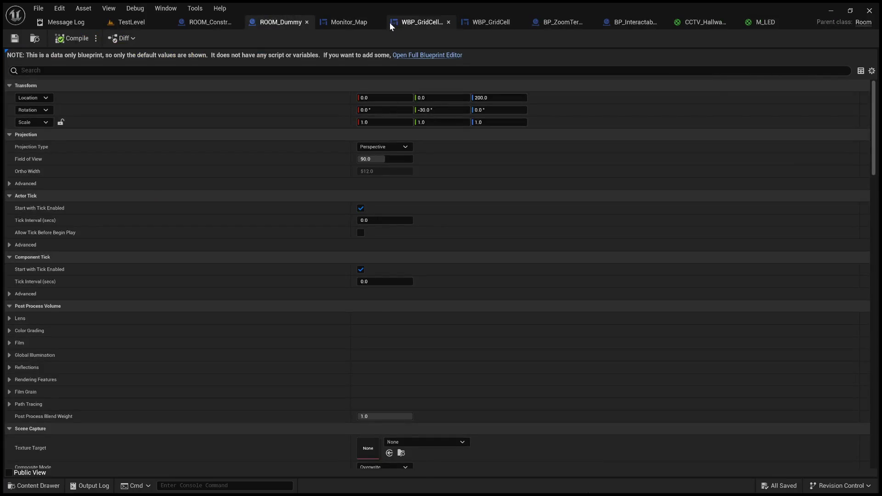
# Inspect the click, hover and Unhover event chains in WBP_GridCellButton.
pyautogui.click(414, 21)
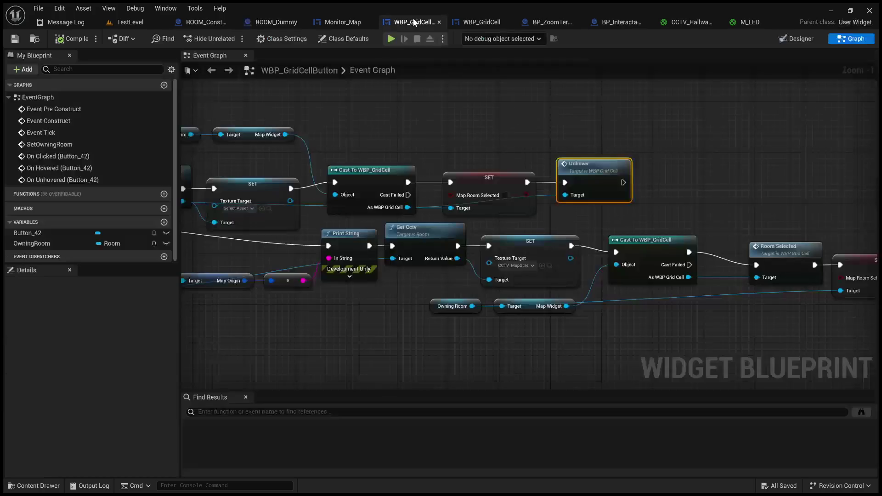
pyautogui.moveTo(440, 147)
pyautogui.mouseDown()
pyautogui.moveTo(744, 142)
pyautogui.moveTo(500, 159)
pyautogui.moveTo(841, 66)
pyautogui.mouseUp()
pyautogui.moveTo(696, 161)
pyautogui.mouseDown()
pyautogui.moveTo(400, 291)
pyautogui.moveTo(585, 282)
pyautogui.moveTo(599, 268)
pyautogui.moveTo(566, 269)
pyautogui.mouseUp()
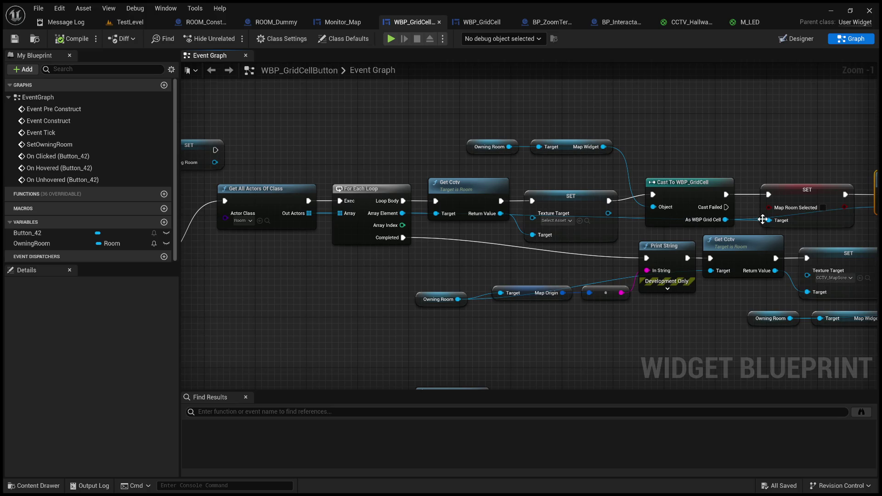
pyautogui.moveTo(873, 190); pyautogui.dragTo(731, 212)
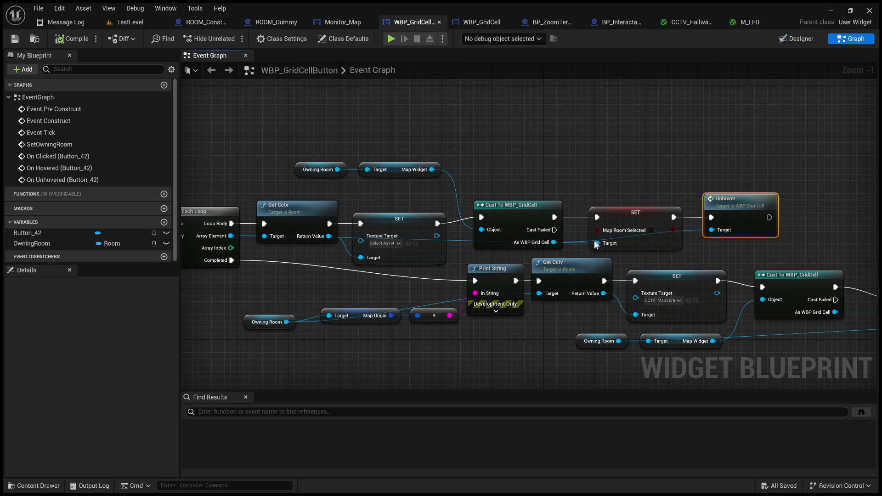
pyautogui.scroll(-2, 405, 325)
pyautogui.moveTo(417, 324)
pyautogui.mouseDown()
pyautogui.moveTo(683, 256)
pyautogui.moveTo(810, 235)
pyautogui.moveTo(715, 205)
pyautogui.moveTo(729, 191)
pyautogui.moveTo(846, 148)
pyautogui.mouseUp()
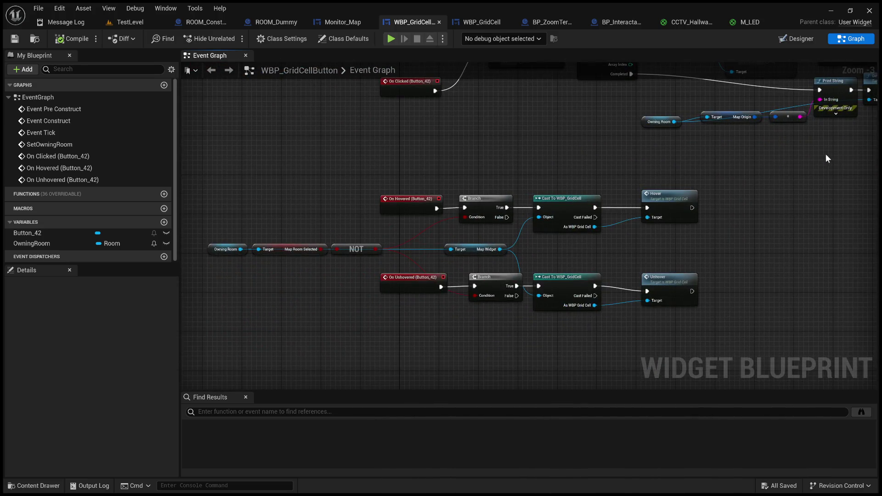
# Glance at WBP_GridCell, revisit the Unhover node, then start playing TestLevel.
pyautogui.click(490, 21)
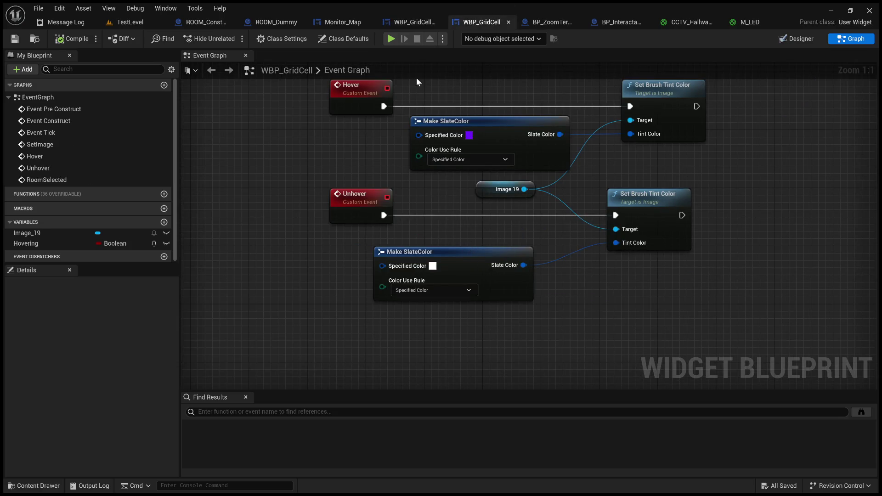
pyautogui.click(413, 22)
pyautogui.scroll(2, 465, 266)
pyautogui.moveTo(488, 154); pyautogui.dragTo(387, 154)
pyautogui.moveTo(440, 174)
pyautogui.mouseDown()
pyautogui.moveTo(415, 164)
pyautogui.moveTo(500, 151)
pyautogui.moveTo(183, 139)
pyautogui.moveTo(505, 157)
pyautogui.mouseUp()
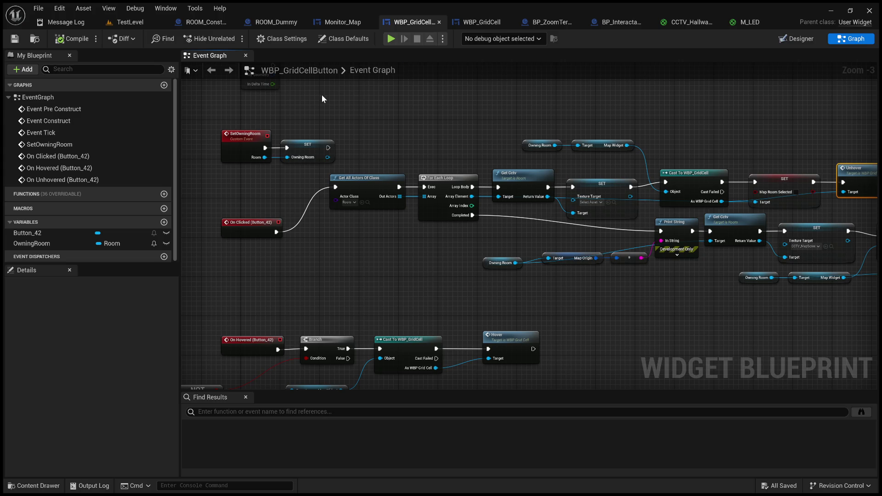
pyautogui.moveTo(412, 149); pyautogui.dragTo(439, 151)
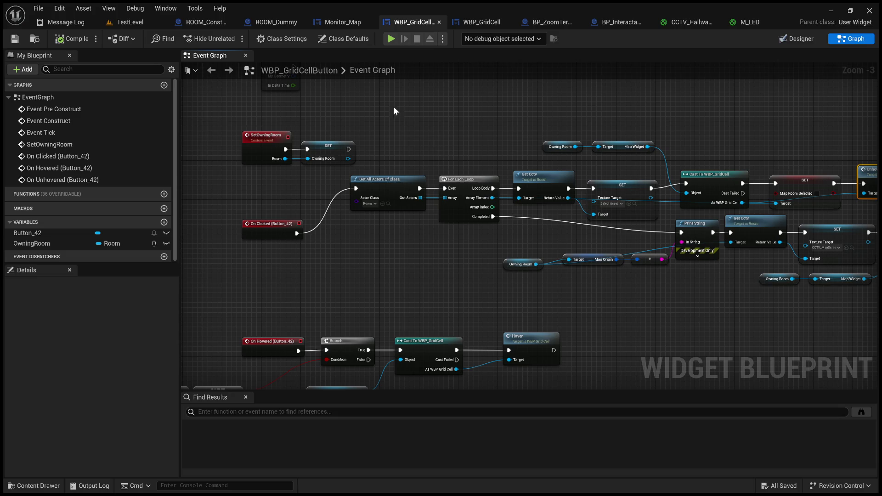
pyautogui.click(152, 21)
pyautogui.click(230, 37)
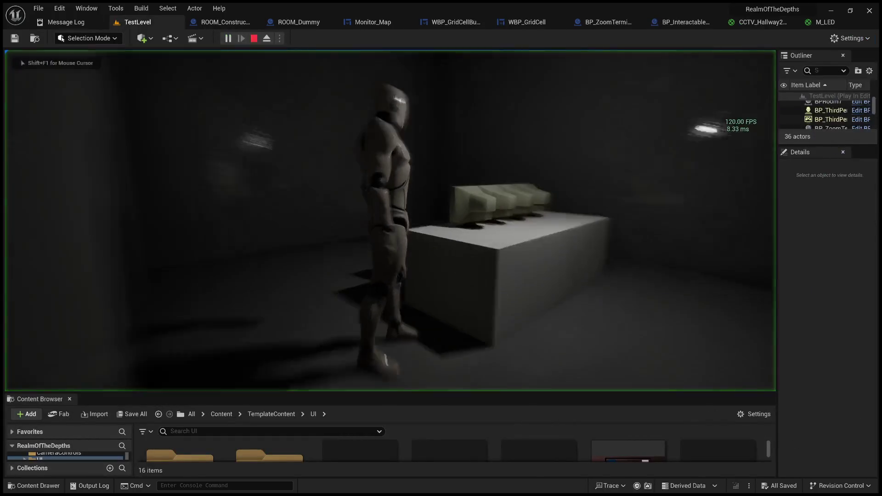
# Use the monitor desk and select room cells, including the top-left, on the MAP monitor.
pyautogui.press('e')
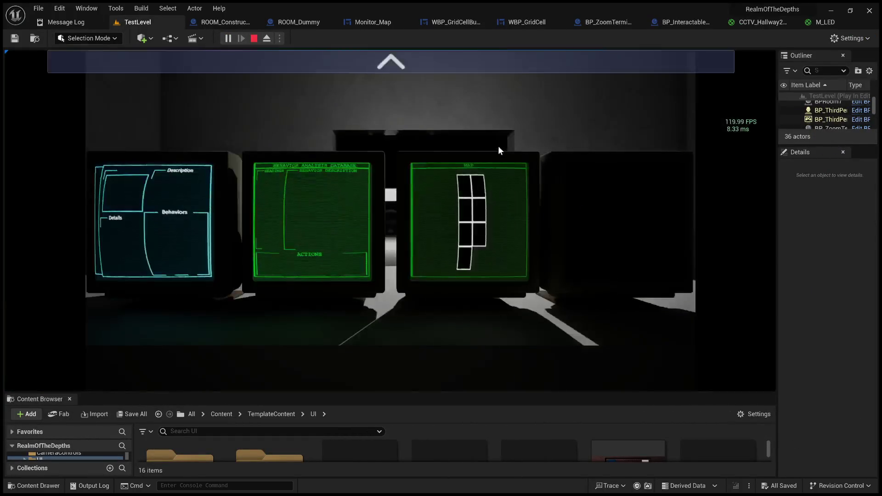
pyautogui.click(462, 60)
pyautogui.click(743, 165)
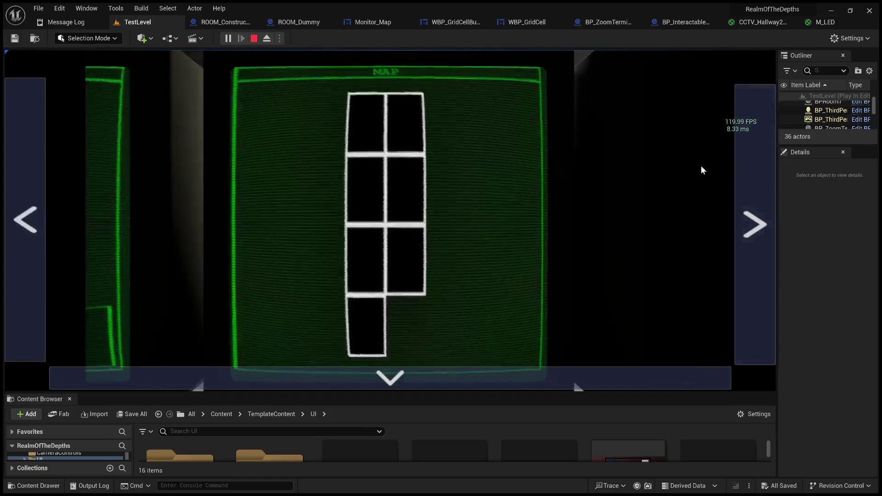
pyautogui.click(375, 203)
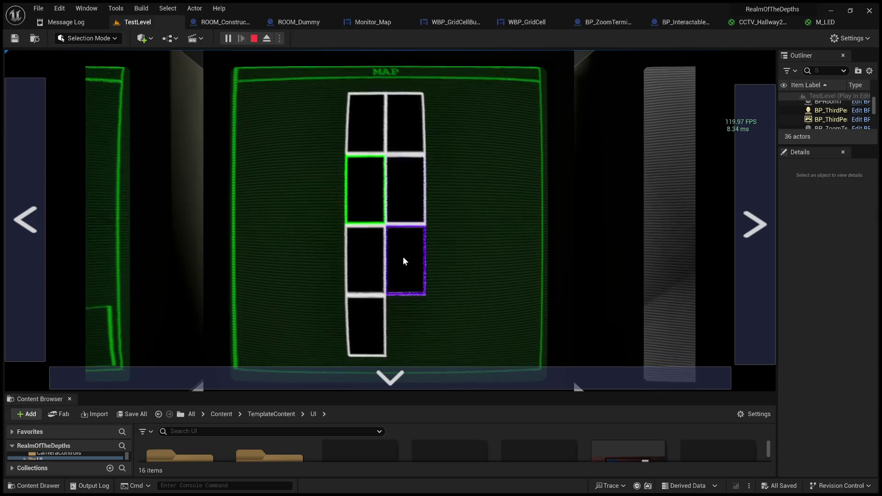
pyautogui.click(380, 113)
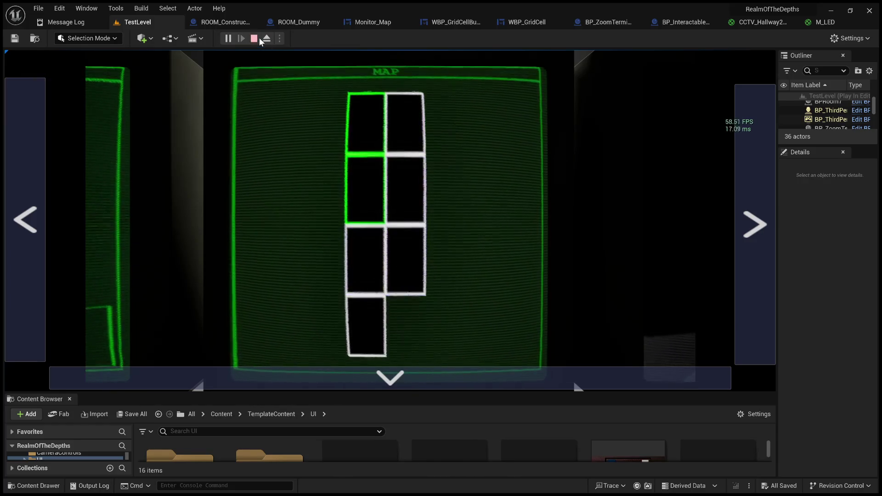
# Stop play and return to the WBP_GridCellButton graph.
pyautogui.click(259, 38)
pyautogui.click(242, 23)
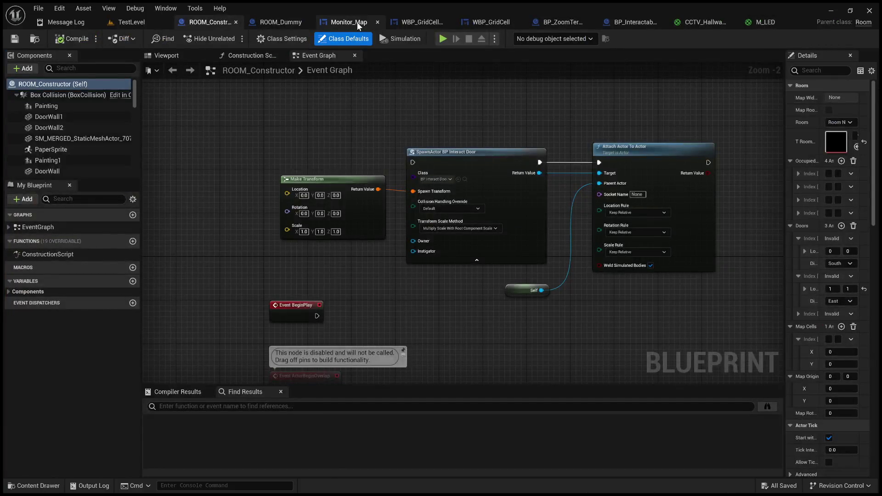
pyautogui.click(356, 21)
pyautogui.click(404, 24)
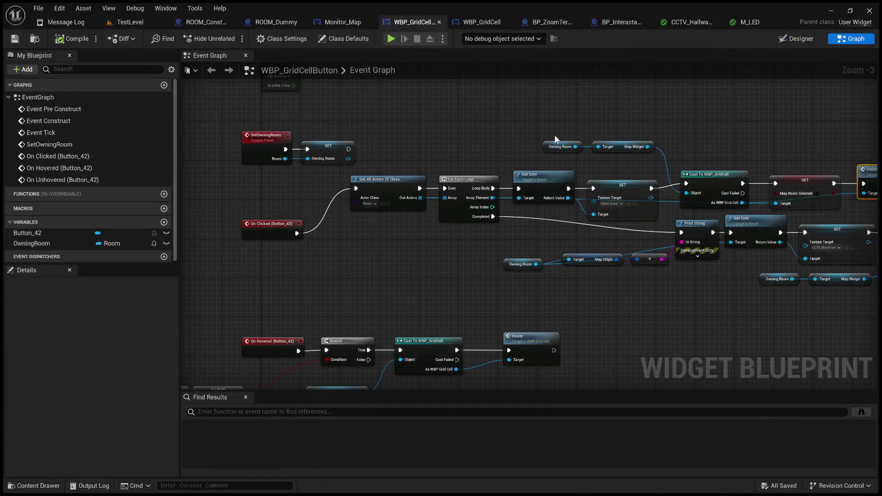
# Add a 'Hello' Print String after the Unhover call, save, and start playing.
pyautogui.scroll(3, 502, 153)
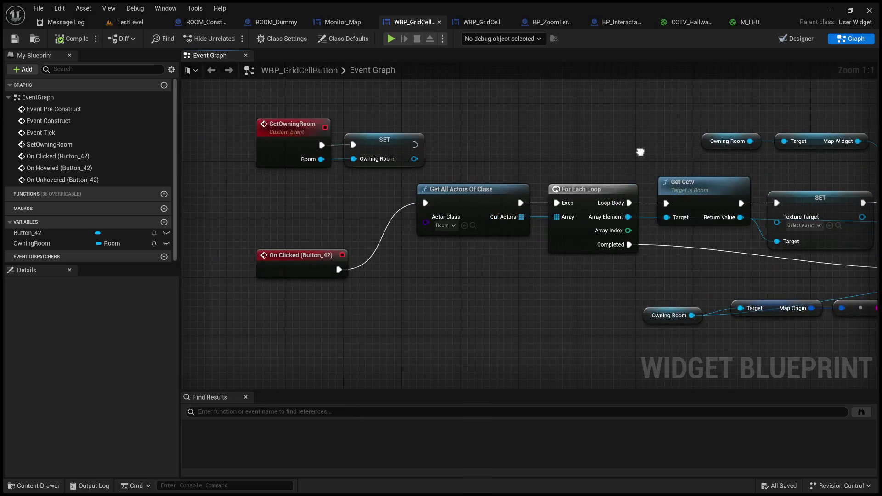
pyautogui.moveTo(588, 149)
pyautogui.mouseDown()
pyautogui.moveTo(441, 156)
pyautogui.moveTo(697, 142)
pyautogui.moveTo(780, 150)
pyautogui.moveTo(730, 163)
pyautogui.moveTo(331, 164)
pyautogui.mouseUp()
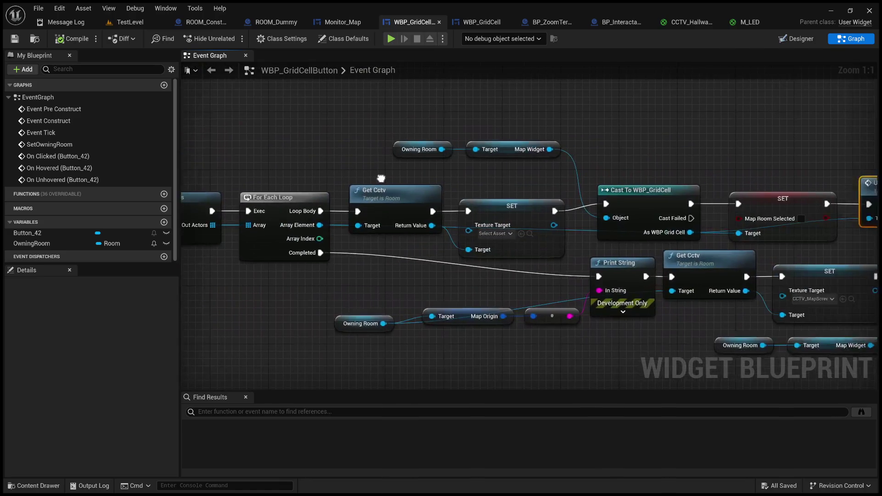
pyautogui.moveTo(501, 189); pyautogui.dragTo(220, 189)
pyautogui.click(473, 200)
pyautogui.click(581, 193)
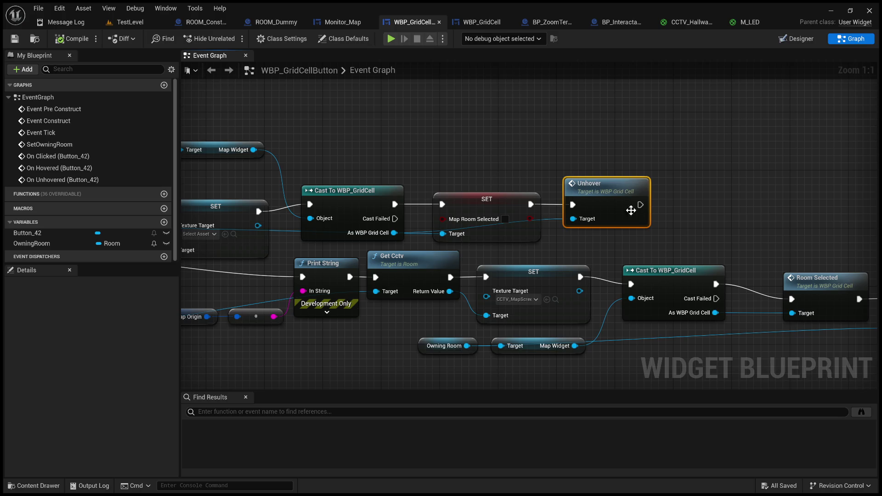
pyautogui.moveTo(641, 204); pyautogui.dragTo(719, 184)
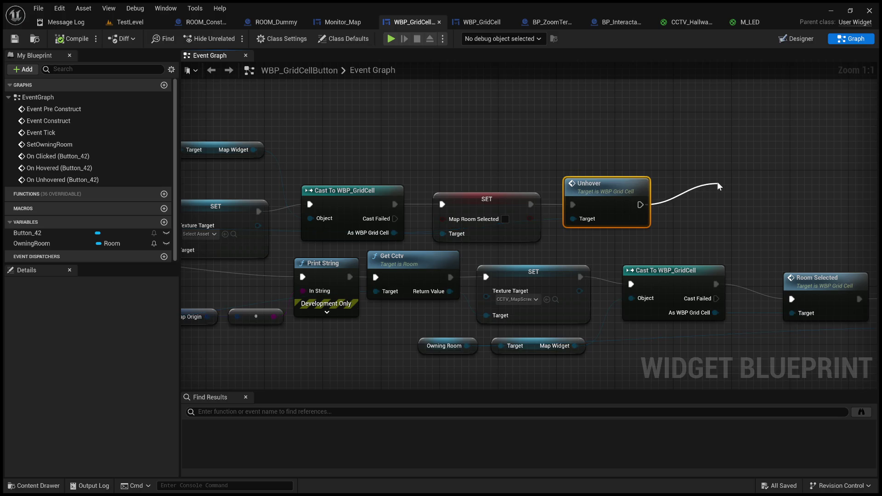
pyautogui.click(777, 232)
pyautogui.click(15, 40)
pyautogui.hotkey('alt', 'p')
# At the monitor desk, click several map cells, including X=0 Y=2, to switch feeds, then stop.
pyautogui.press('w')
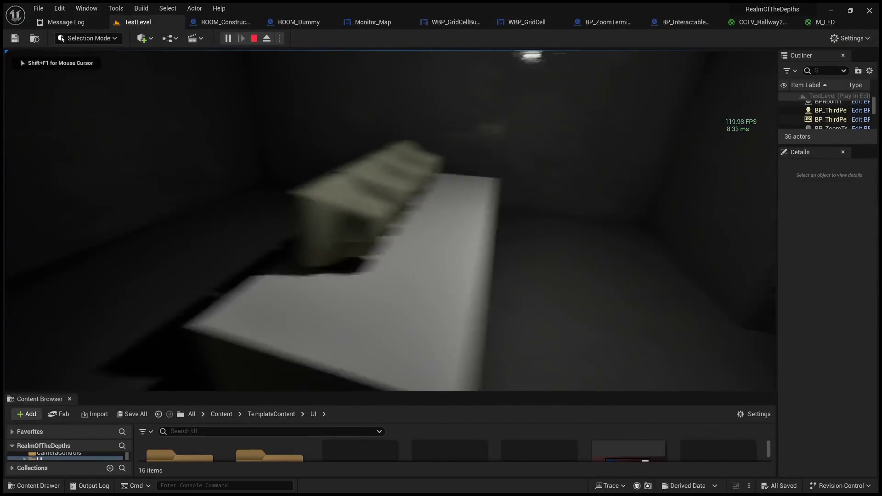
pyautogui.press('e')
pyautogui.click(466, 68)
pyautogui.click(495, 368)
pyautogui.click(466, 194)
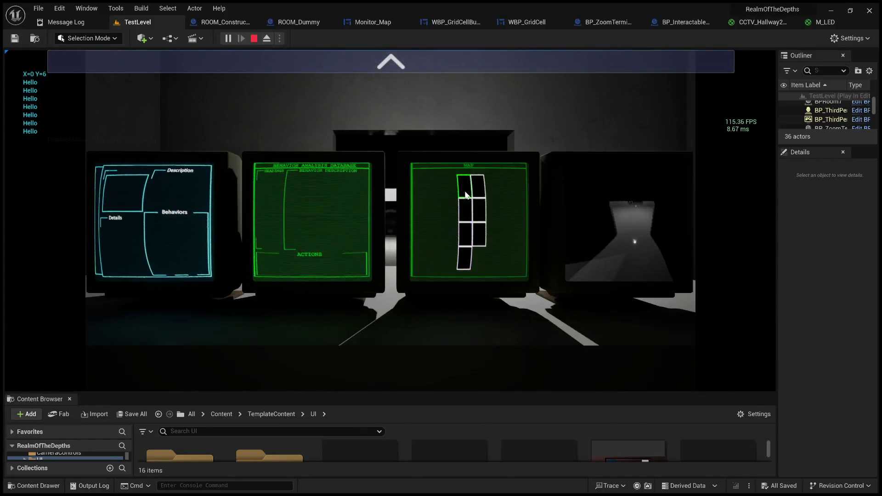
pyautogui.click(467, 214)
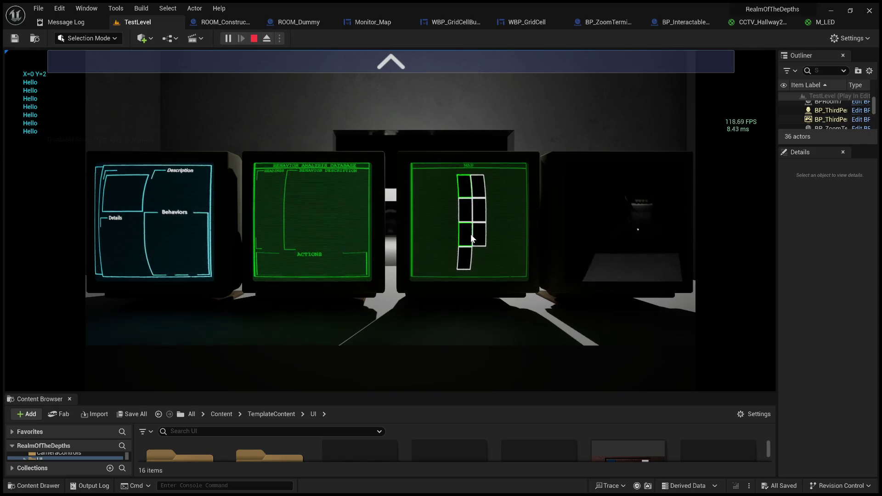
pyautogui.click(464, 207)
pyautogui.click(474, 198)
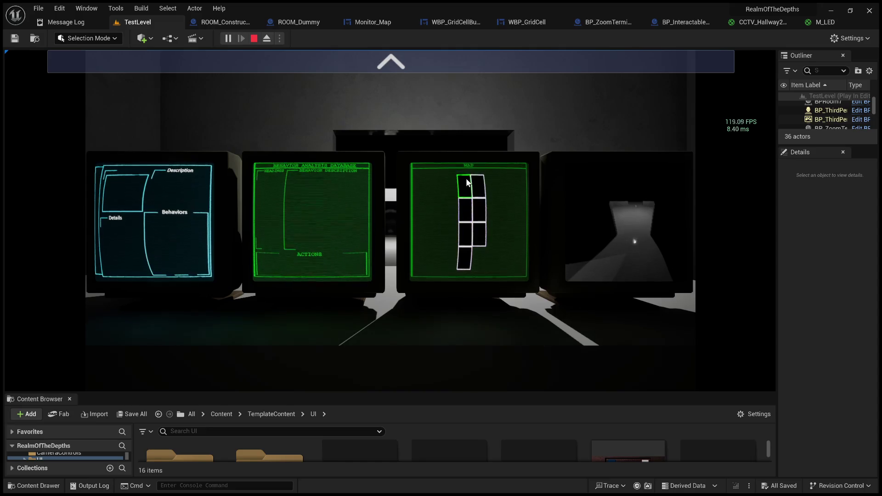
pyautogui.click(473, 211)
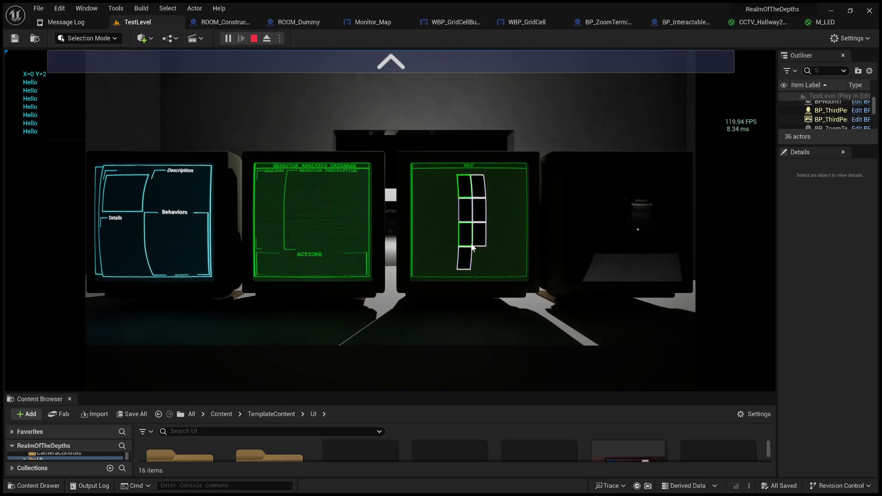
pyautogui.click(251, 38)
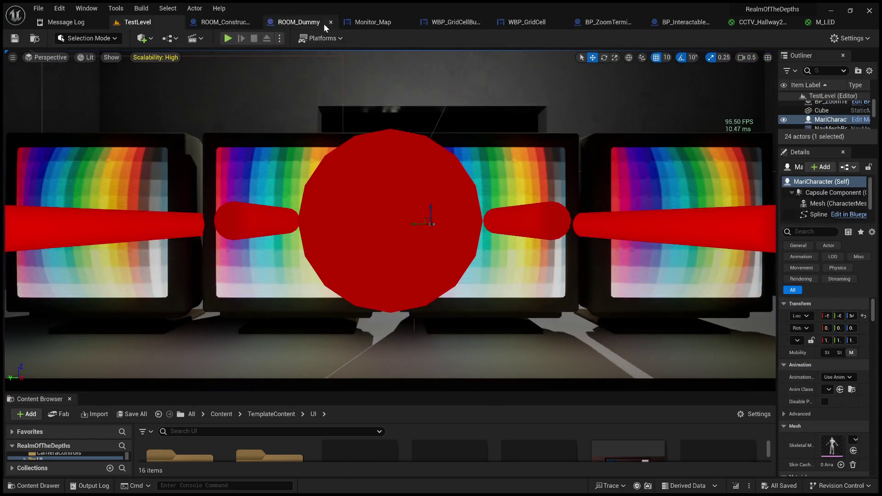
# Review WBP_GridCell's Hover, Unhover and RoomSelected tint events, then return to WBP_GridCellButton.
pyautogui.click(374, 22)
pyautogui.click(478, 22)
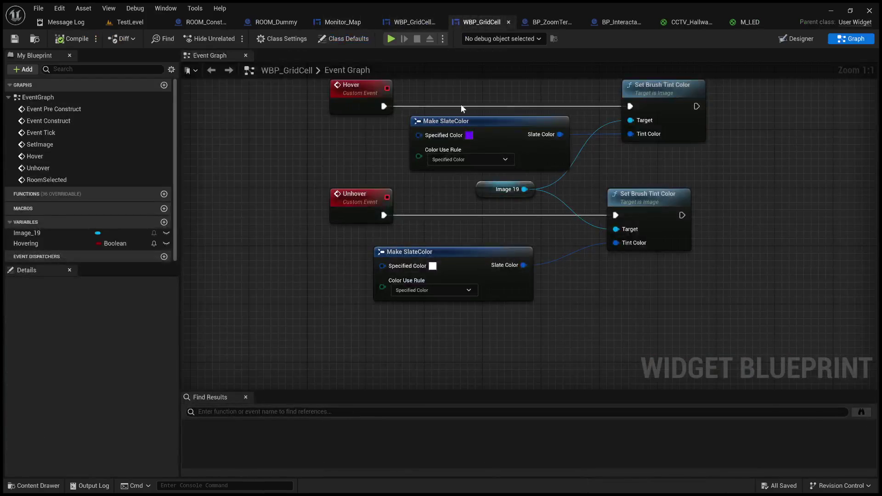
pyautogui.scroll(-2, 372, 158)
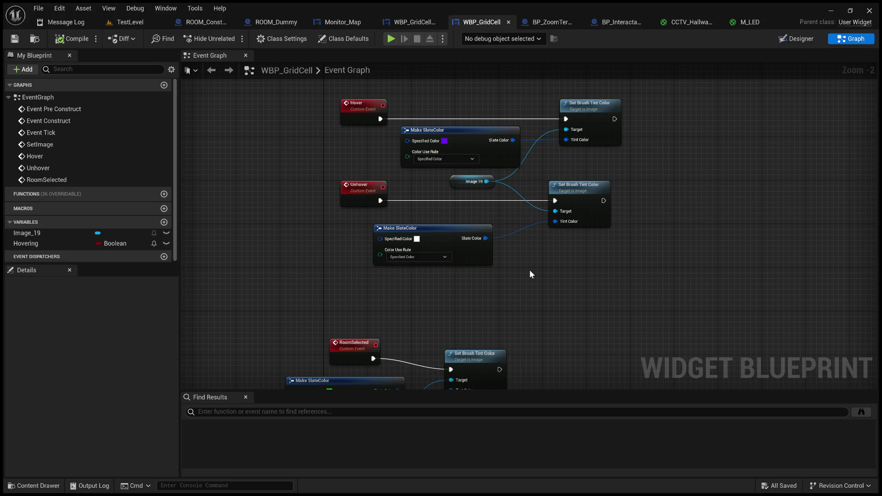
pyautogui.moveTo(506, 247)
pyautogui.mouseDown()
pyautogui.moveTo(554, 183)
pyautogui.moveTo(555, 200)
pyautogui.mouseUp()
pyautogui.scroll(-2, 550, 217)
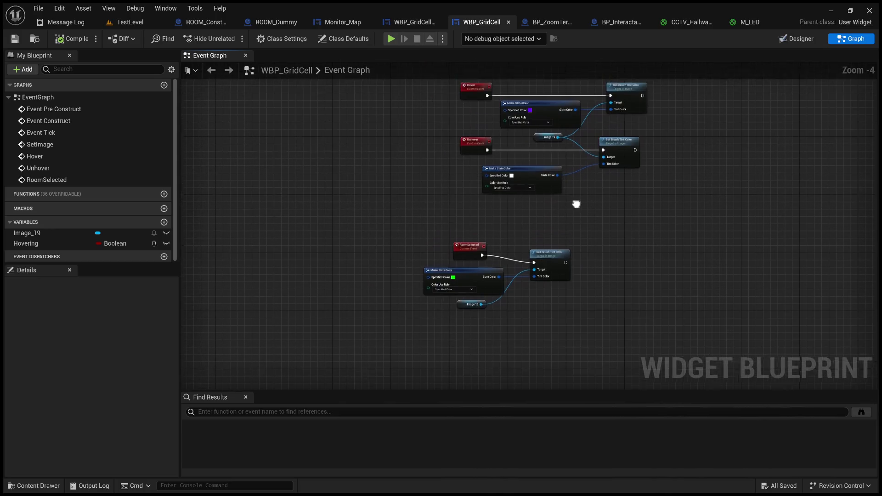
pyautogui.click(412, 22)
# Wire loop completion directly to Get Cctv, deleting a Print String and the unused Map Origin getter.
pyautogui.moveTo(482, 103); pyautogui.dragTo(638, 80)
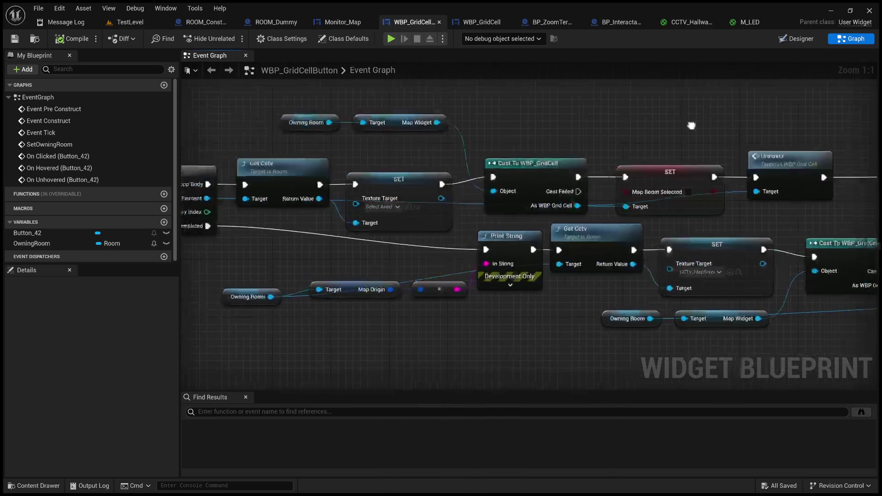
pyautogui.moveTo(660, 124); pyautogui.dragTo(694, 112)
pyautogui.moveTo(590, 119); pyautogui.dragTo(694, 111)
pyautogui.moveTo(494, 224)
pyautogui.mouseDown()
pyautogui.moveTo(519, 225)
pyautogui.moveTo(375, 236)
pyautogui.mouseUp()
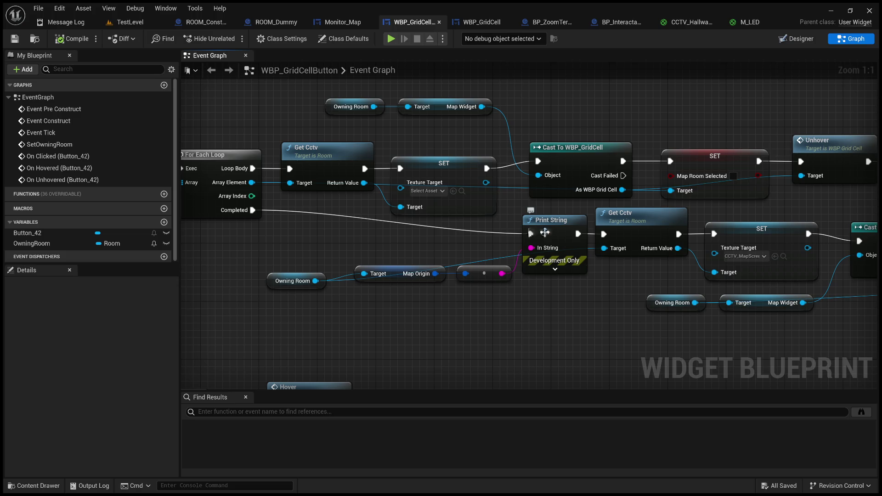
pyautogui.moveTo(488, 243)
pyautogui.mouseDown()
pyautogui.moveTo(682, 239)
pyautogui.moveTo(349, 240)
pyautogui.mouseUp()
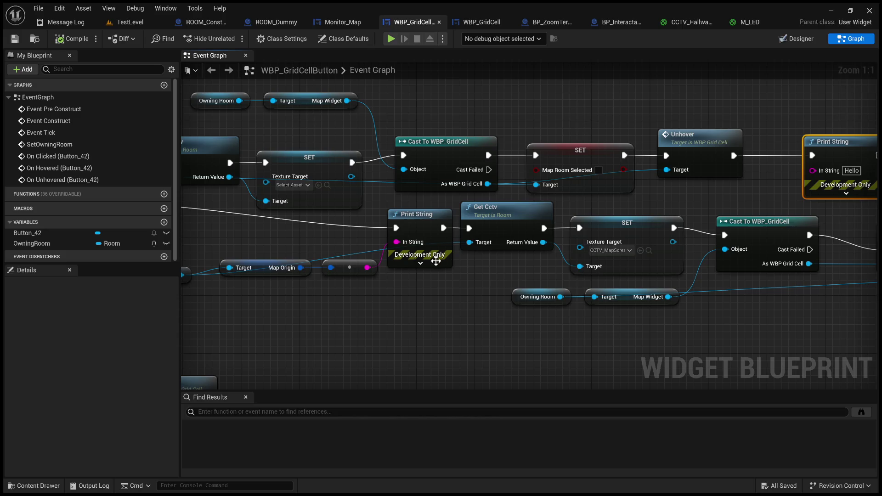
pyautogui.moveTo(537, 275)
pyautogui.mouseDown()
pyautogui.moveTo(487, 282)
pyautogui.moveTo(668, 271)
pyautogui.moveTo(524, 275)
pyautogui.moveTo(543, 274)
pyautogui.moveTo(465, 229)
pyautogui.moveTo(549, 260)
pyautogui.mouseUp()
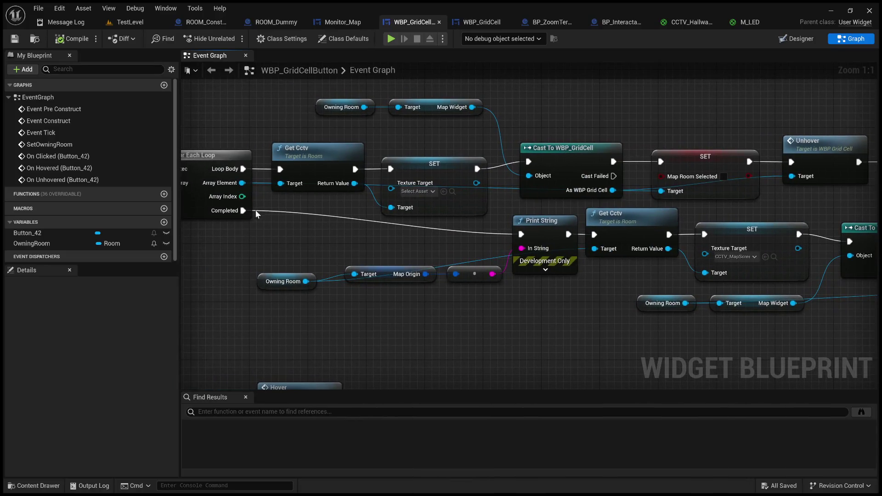
pyautogui.moveTo(243, 210)
pyautogui.mouseDown()
pyautogui.moveTo(555, 243)
pyautogui.moveTo(594, 236)
pyautogui.mouseUp()
pyautogui.moveTo(537, 227); pyautogui.dragTo(530, 314)
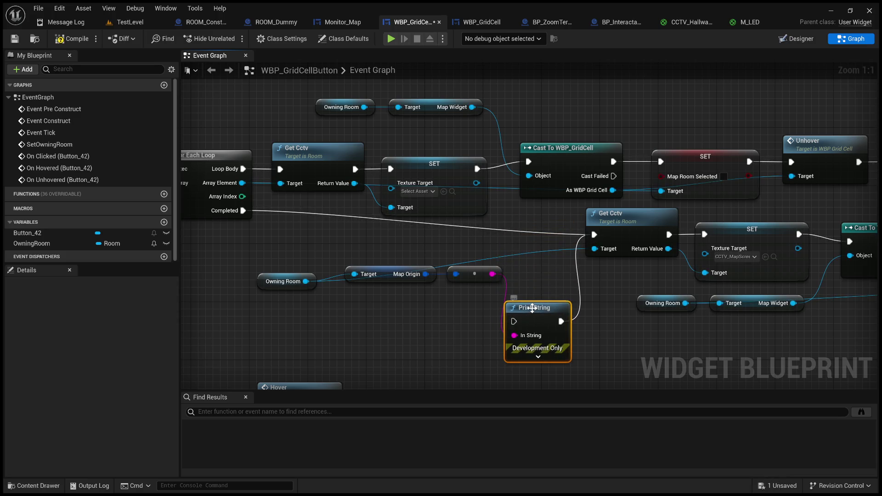
pyautogui.press('Delete')
pyautogui.moveTo(479, 281); pyautogui.dragTo(476, 312)
pyautogui.press('Delete')
pyautogui.moveTo(386, 281); pyautogui.dragTo(370, 239)
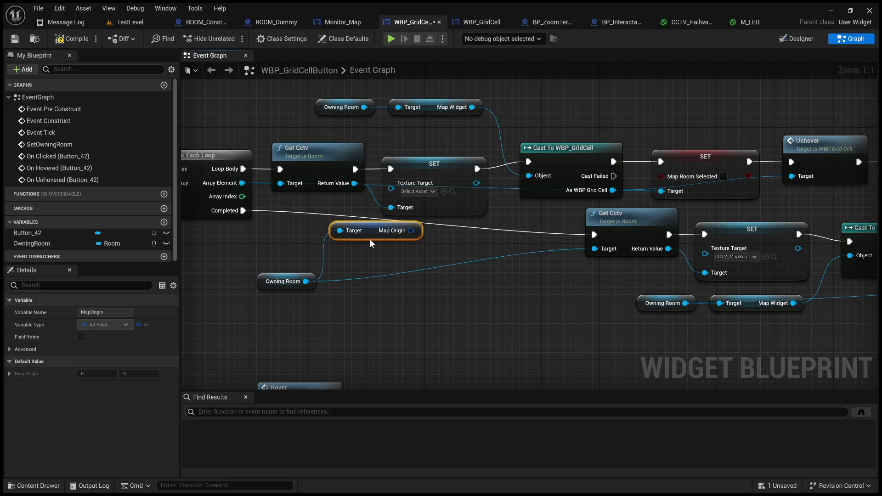
pyautogui.press('Delete')
# Move Room Selected between Cast and SET, place Owning Room by Get Cctv, and delete the Hello Print String.
pyautogui.scroll(-2, 401, 279)
pyautogui.moveTo(636, 316); pyautogui.dragTo(565, 315)
pyautogui.moveTo(696, 228)
pyautogui.mouseDown()
pyautogui.moveTo(655, 216)
pyautogui.moveTo(666, 219)
pyautogui.mouseUp()
pyautogui.click(507, 198)
pyautogui.moveTo(506, 195); pyautogui.dragTo(647, 198)
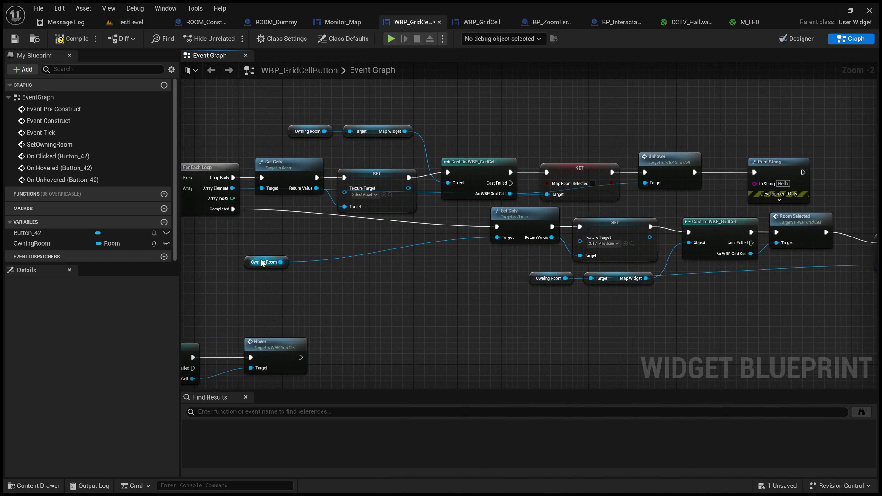
pyautogui.moveTo(266, 261); pyautogui.dragTo(442, 239)
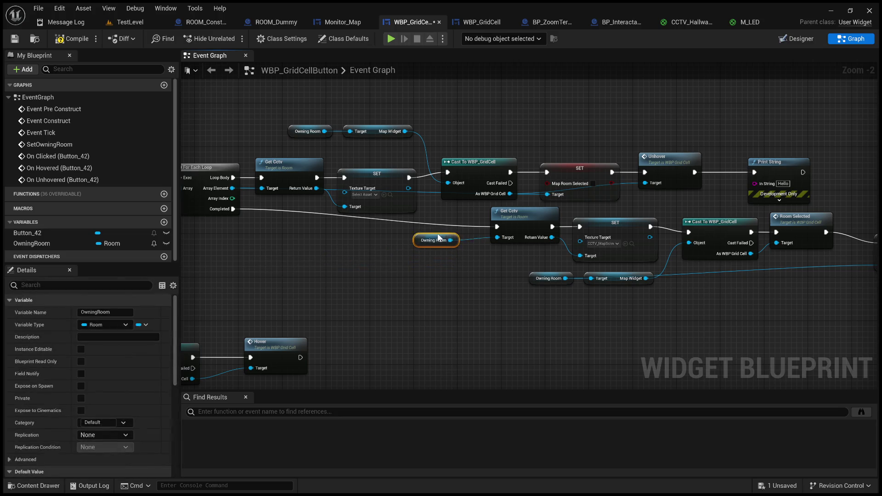
pyautogui.moveTo(508, 272)
pyautogui.mouseDown()
pyautogui.moveTo(372, 284)
pyautogui.moveTo(419, 266)
pyautogui.moveTo(451, 271)
pyautogui.mouseUp()
pyautogui.moveTo(716, 178); pyautogui.dragTo(680, 179)
pyautogui.press('Delete')
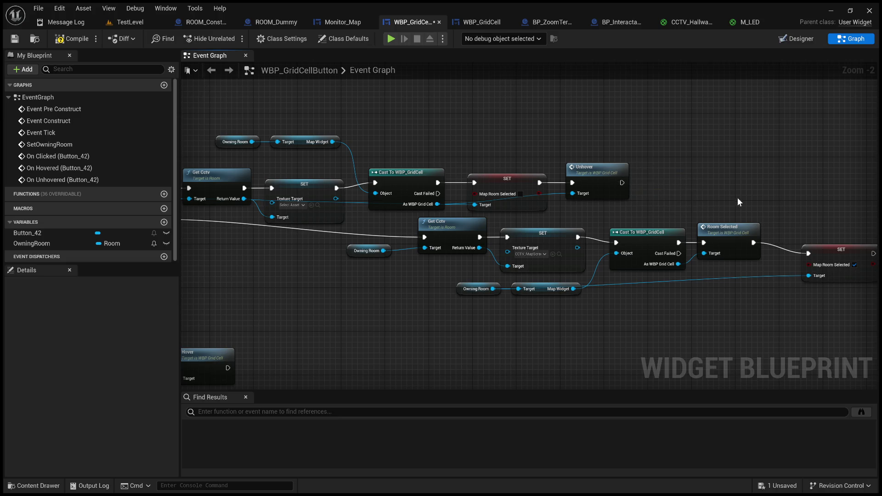
# Move the Map Room Selected setter beside Room Selected and inspect the hover branches.
pyautogui.moveTo(829, 256)
pyautogui.mouseDown()
pyautogui.moveTo(803, 238)
pyautogui.moveTo(802, 246)
pyautogui.mouseUp()
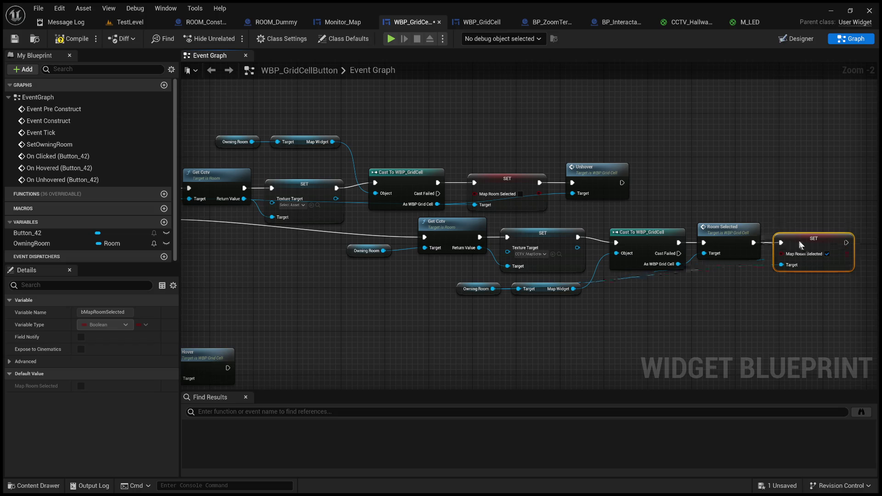
pyautogui.moveTo(420, 336)
pyautogui.mouseDown()
pyautogui.moveTo(771, 199)
pyautogui.moveTo(881, 172)
pyautogui.moveTo(785, 175)
pyautogui.mouseUp()
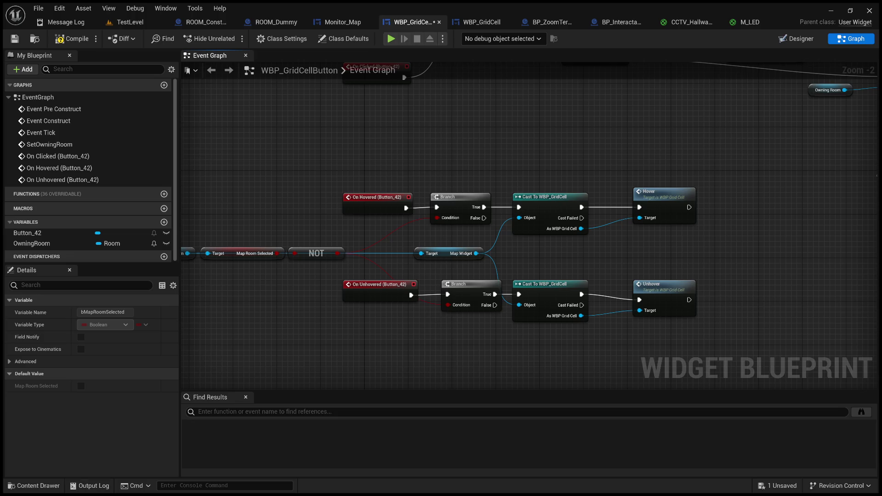
pyautogui.moveTo(683, 239); pyautogui.dragTo(608, 252)
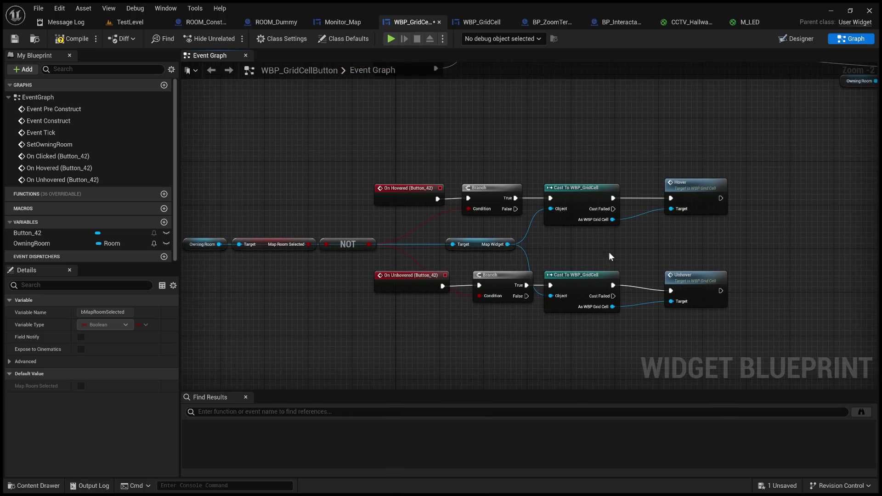
pyautogui.click(574, 288)
# Review the finished click chain from the loop through the Room Selected call.
pyautogui.moveTo(636, 256)
pyautogui.mouseDown()
pyautogui.moveTo(469, 365)
pyautogui.moveTo(299, 417)
pyautogui.mouseUp()
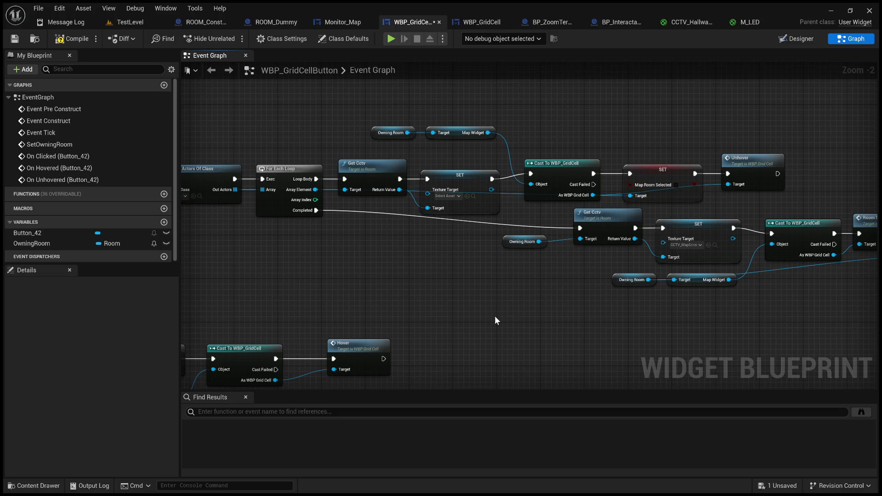
pyautogui.moveTo(354, 283)
pyautogui.mouseDown()
pyautogui.moveTo(696, 276)
pyautogui.moveTo(545, 181)
pyautogui.moveTo(527, 182)
pyautogui.moveTo(492, 251)
pyautogui.mouseUp()
pyautogui.moveTo(550, 241); pyautogui.dragTo(304, 248)
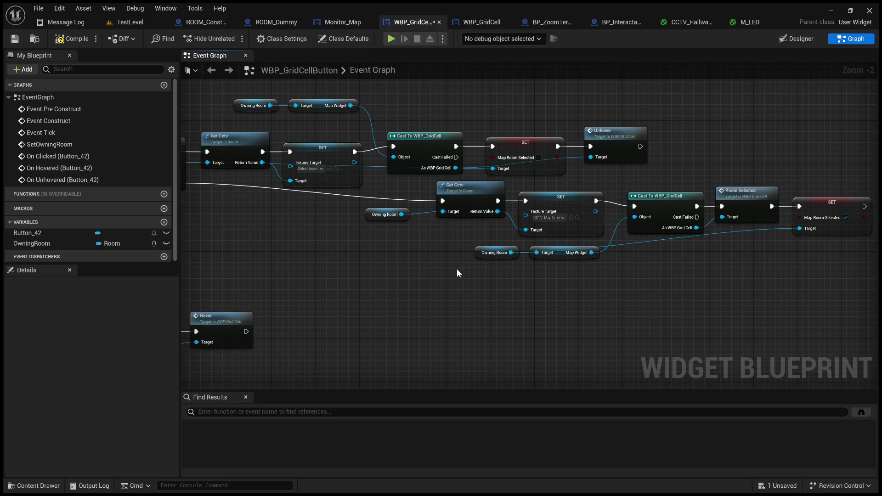
pyautogui.moveTo(540, 283)
pyautogui.mouseDown()
pyautogui.moveTo(473, 299)
pyautogui.moveTo(522, 312)
pyautogui.moveTo(478, 309)
pyautogui.moveTo(548, 317)
pyautogui.mouseUp()
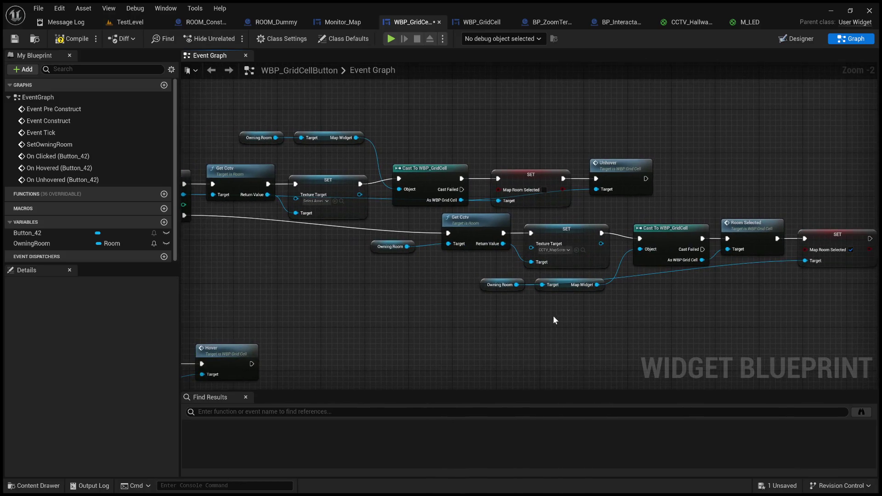
pyautogui.click(484, 22)
pyautogui.scroll(3, 502, 270)
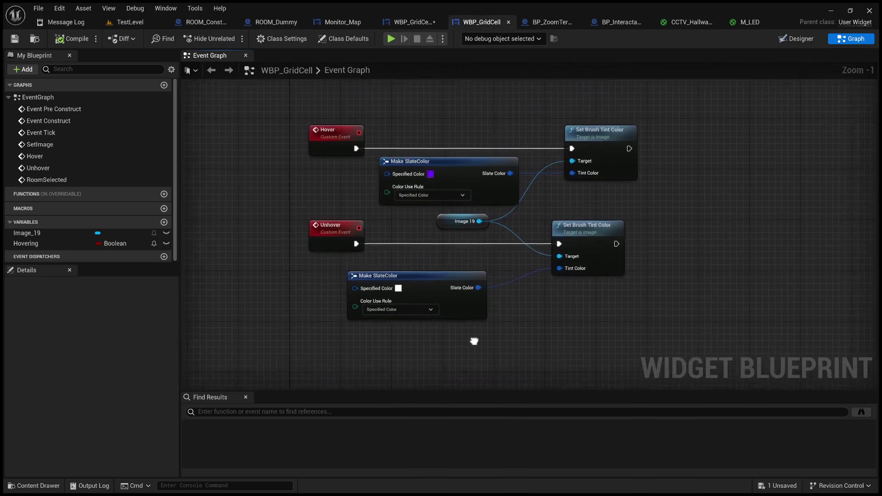
pyautogui.scroll(-1, 465, 352)
pyautogui.moveTo(519, 303); pyautogui.dragTo(550, 157)
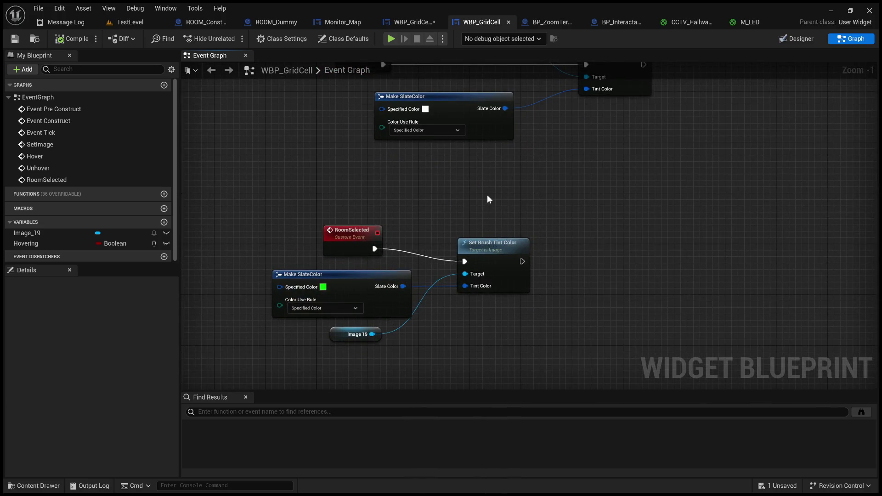
pyautogui.scroll(-1, 487, 195)
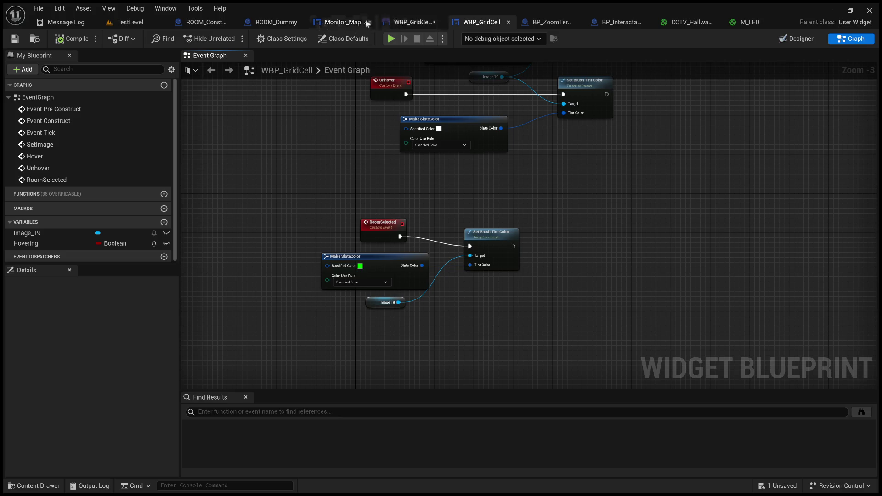
pyautogui.click(399, 22)
pyautogui.moveTo(573, 134)
pyautogui.mouseDown()
pyautogui.moveTo(411, 107)
pyautogui.moveTo(452, 118)
pyautogui.mouseUp()
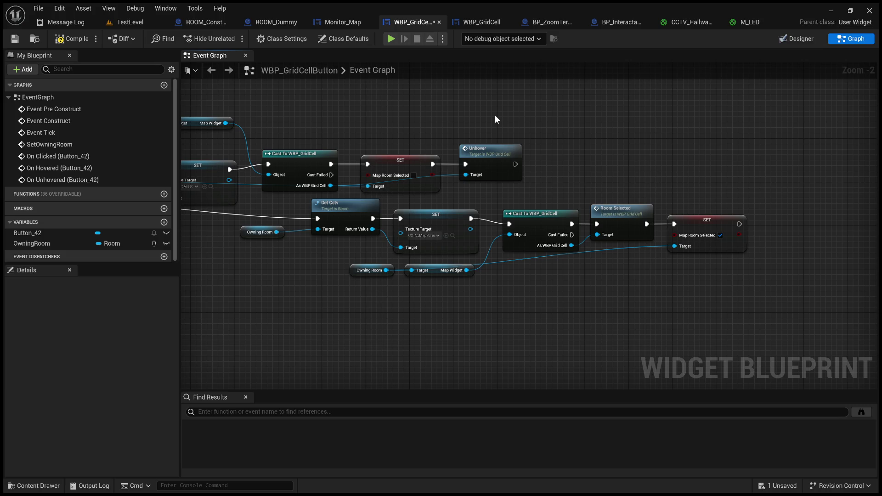
# Pan across the hover and unhover branch nodes for an overview of the Event Graph.
pyautogui.moveTo(327, 311); pyautogui.dragTo(693, 115)
pyautogui.click(549, 197)
pyautogui.moveTo(548, 197)
pyautogui.mouseDown()
pyautogui.moveTo(619, 232)
pyautogui.moveTo(758, 197)
pyautogui.mouseUp()
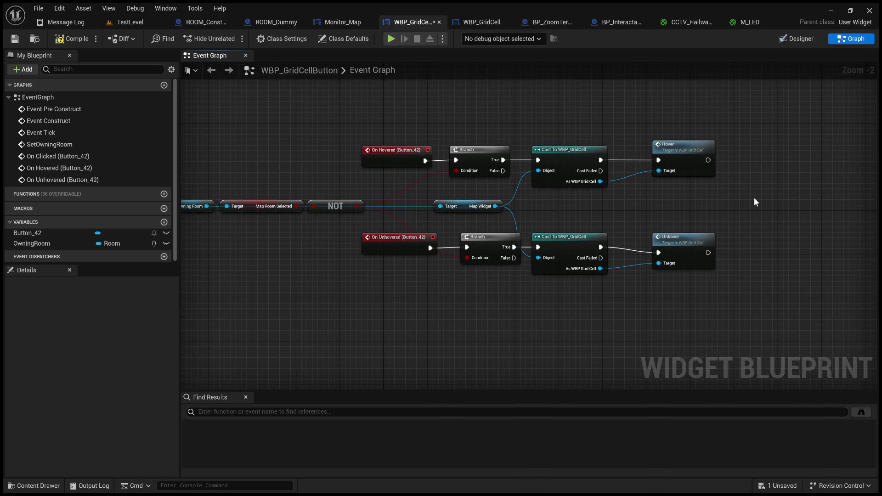
pyautogui.moveTo(754, 202); pyautogui.dragTo(729, 218)
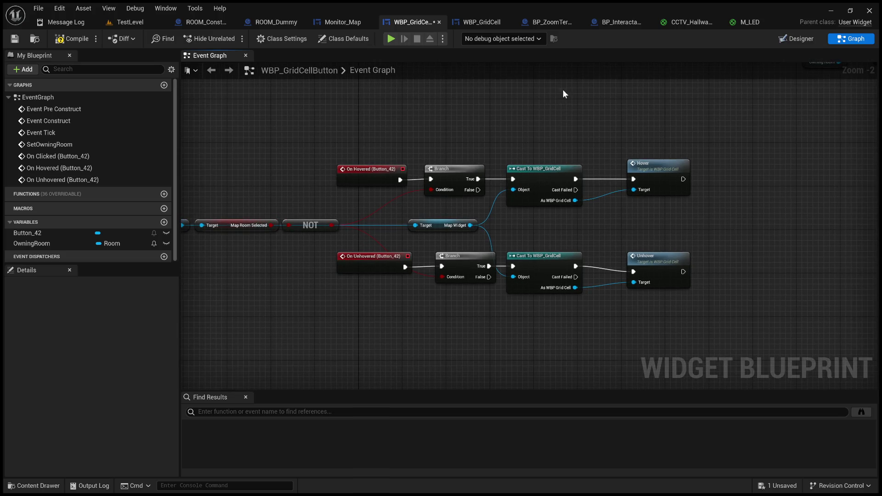
pyautogui.moveTo(553, 121); pyautogui.dragTo(622, 116)
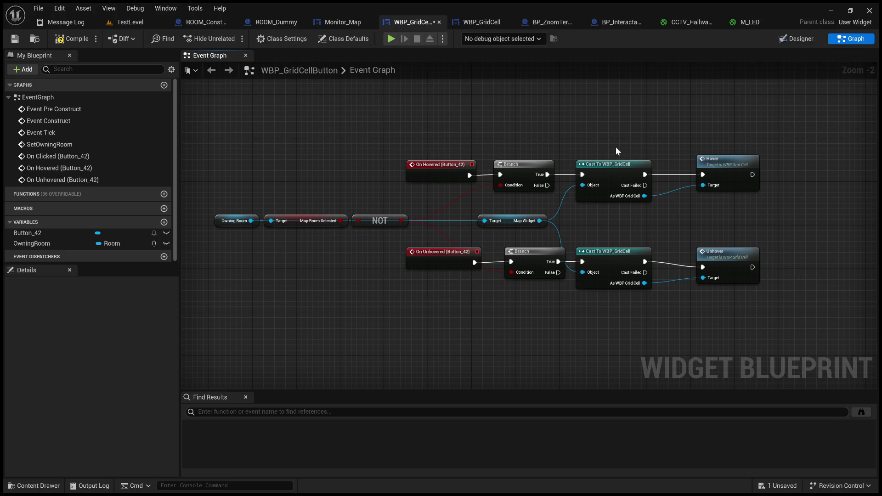
pyautogui.moveTo(549, 130)
pyautogui.mouseDown()
pyautogui.moveTo(513, 126)
pyautogui.moveTo(613, 142)
pyautogui.mouseUp()
pyautogui.scroll(-2, 613, 140)
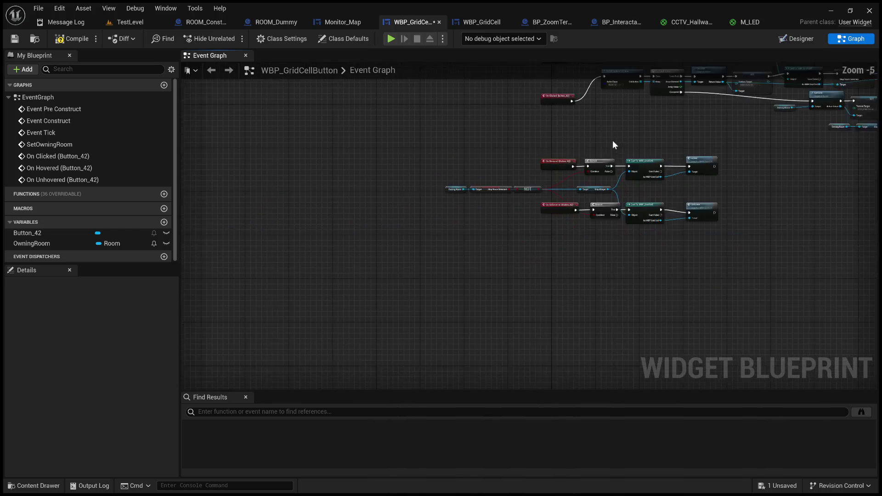
pyautogui.moveTo(560, 197)
pyautogui.mouseDown()
pyautogui.moveTo(464, 270)
pyautogui.moveTo(525, 243)
pyautogui.mouseUp()
# Select the NOT node by the Owning Room getter, then start a TestLevel play session.
pyautogui.scroll(1, 488, 241)
pyautogui.moveTo(461, 244)
pyautogui.mouseDown()
pyautogui.moveTo(465, 223)
pyautogui.moveTo(515, 227)
pyautogui.moveTo(548, 153)
pyautogui.moveTo(501, 211)
pyautogui.mouseUp()
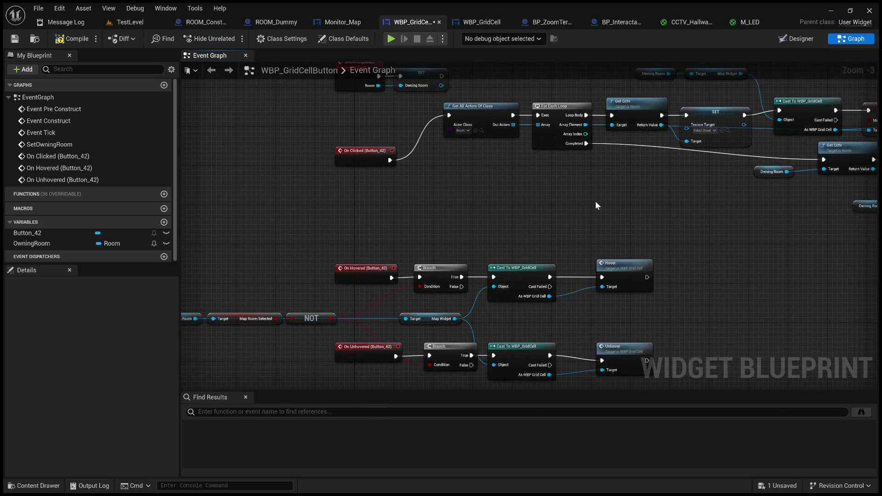
pyautogui.scroll(1, 594, 200)
pyautogui.scroll(1, 624, 140)
pyautogui.moveTo(527, 167)
pyautogui.mouseDown()
pyautogui.moveTo(573, 112)
pyautogui.moveTo(648, 103)
pyautogui.mouseUp()
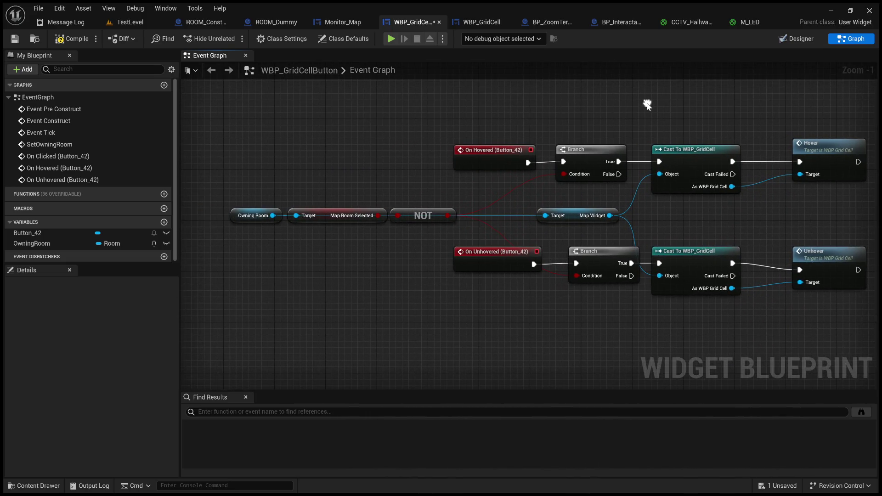
pyautogui.click(432, 216)
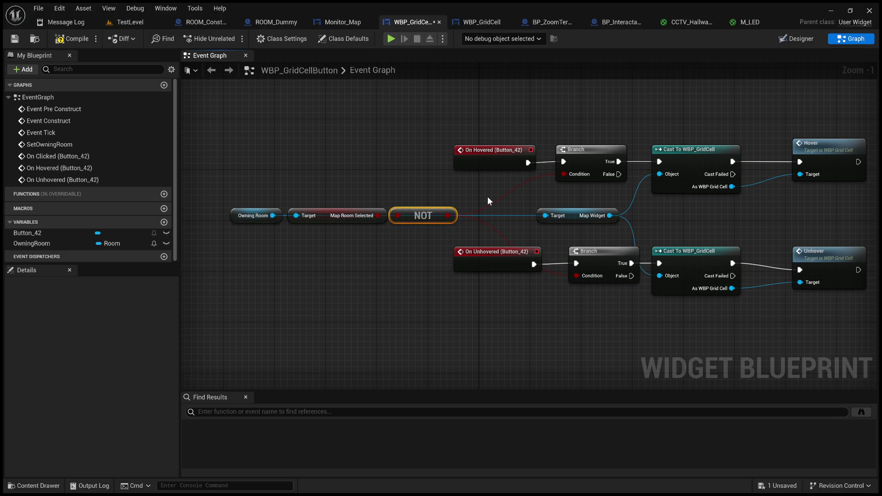
pyautogui.click(123, 23)
pyautogui.click(228, 38)
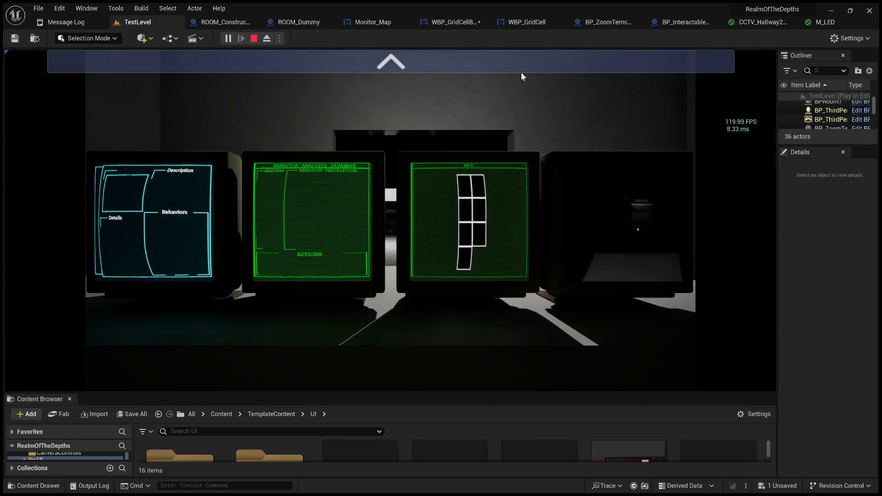
# Page the monitors to the map and click the bottom, third-row left and top-right cells.
pyautogui.click(516, 58)
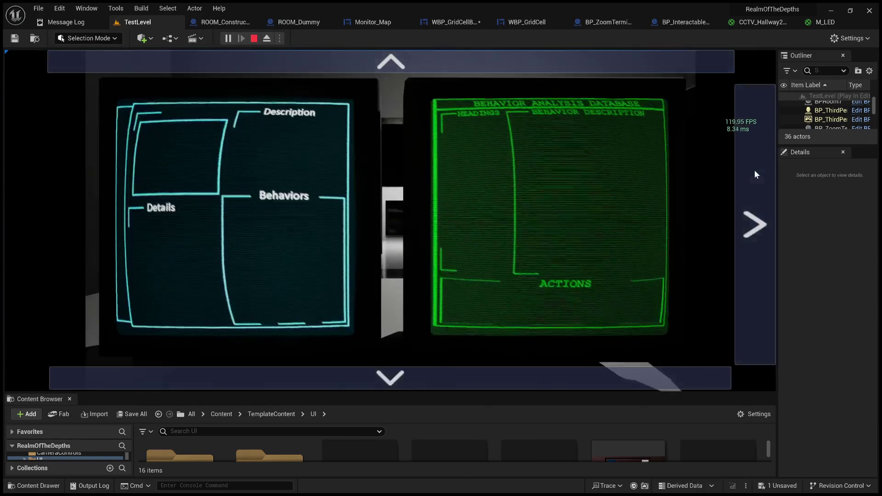
pyautogui.click(754, 173)
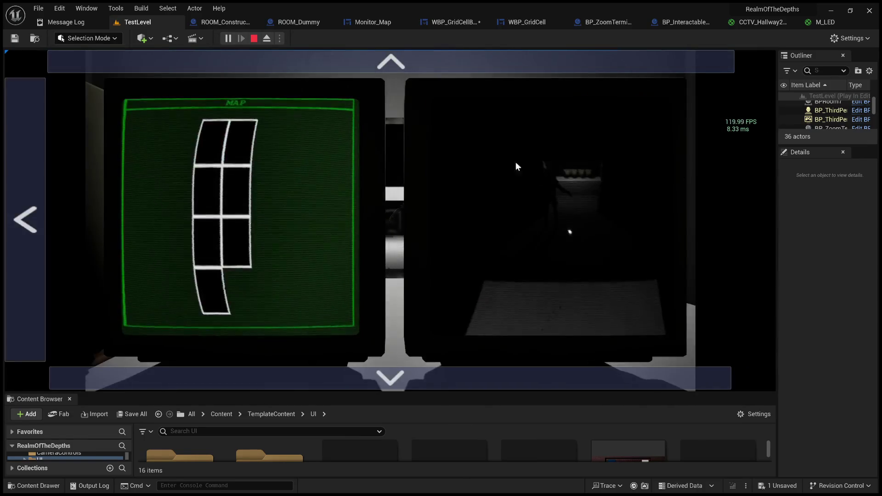
pyautogui.click(220, 291)
pyautogui.click(209, 240)
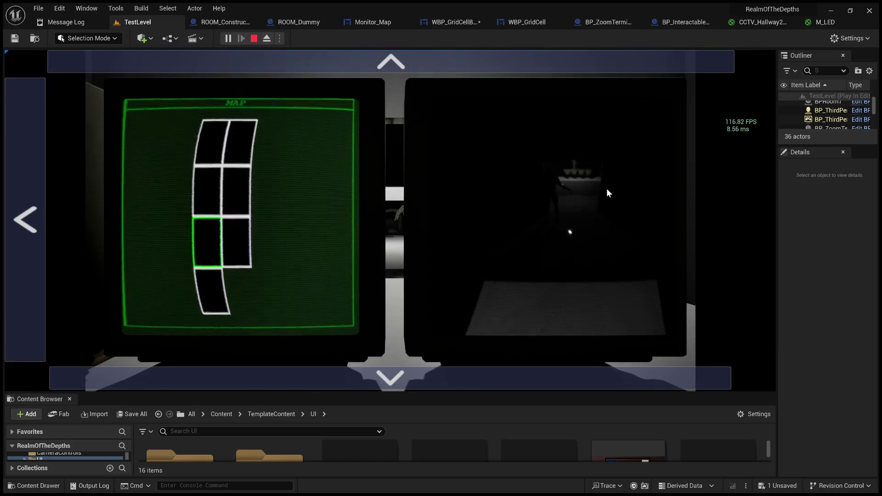
pyautogui.click(211, 290)
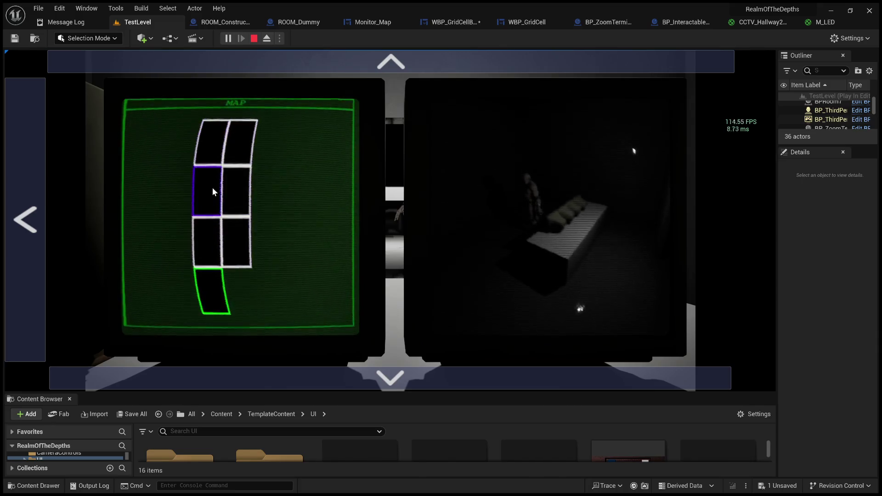
pyautogui.click(233, 151)
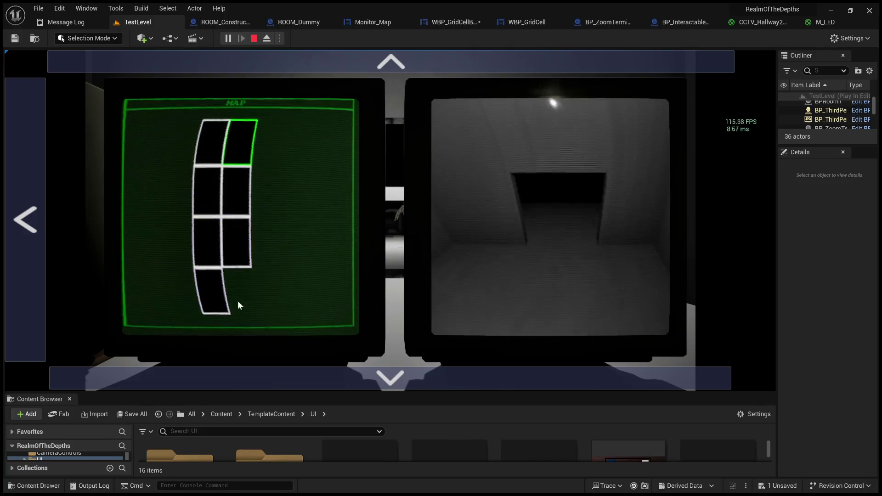
# Click the third-row left and right cells, then stop play and open ROOM_Dummy.
pyautogui.click(215, 242)
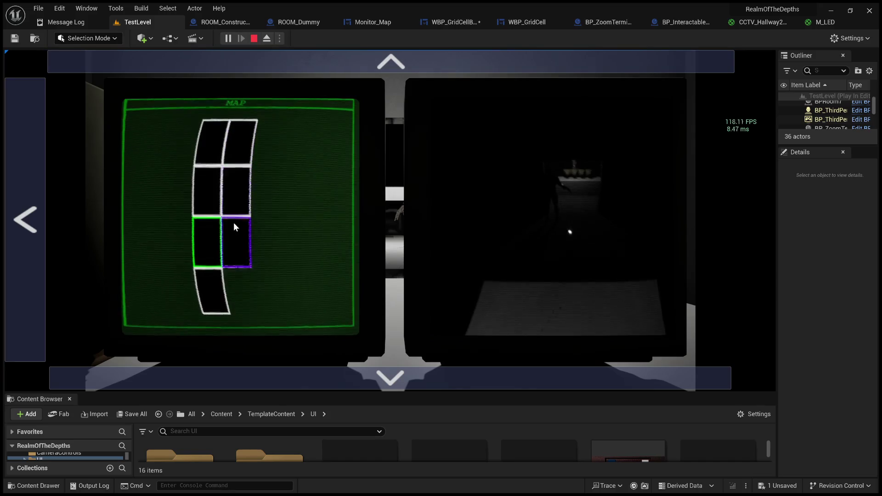
pyautogui.click(235, 238)
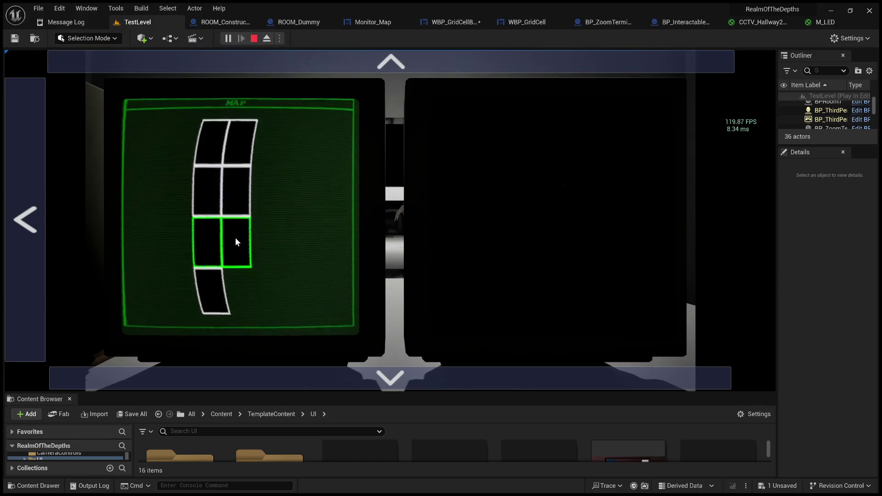
pyautogui.click(253, 39)
pyautogui.click(326, 24)
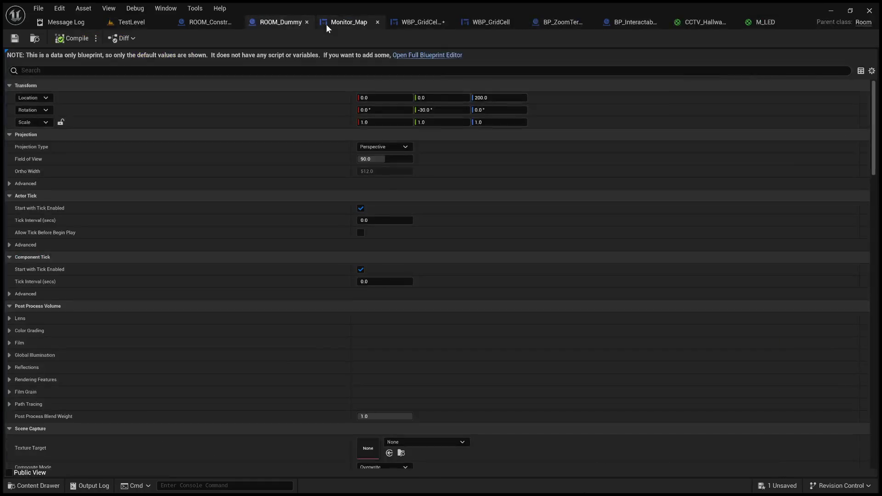
# Return to WBP_GridCellButton's graph and select the On Clicked (Button_42) event.
pyautogui.click(349, 23)
pyautogui.click(410, 23)
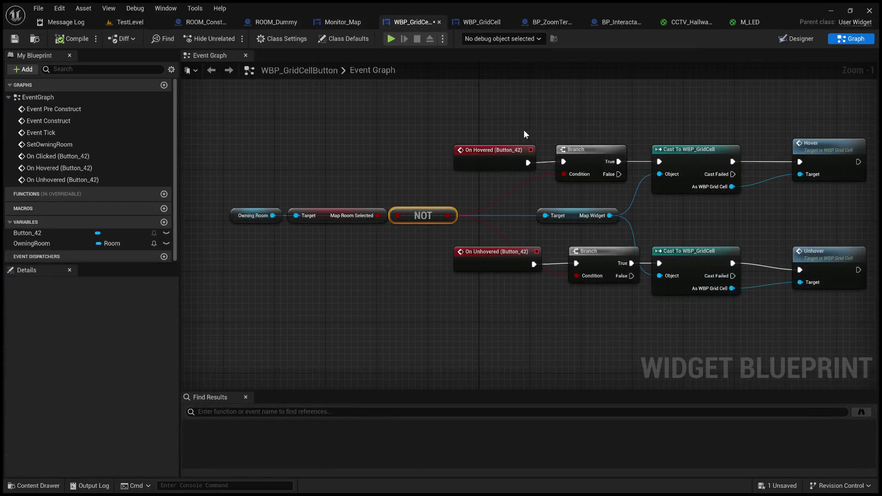
pyautogui.scroll(-2, 431, 291)
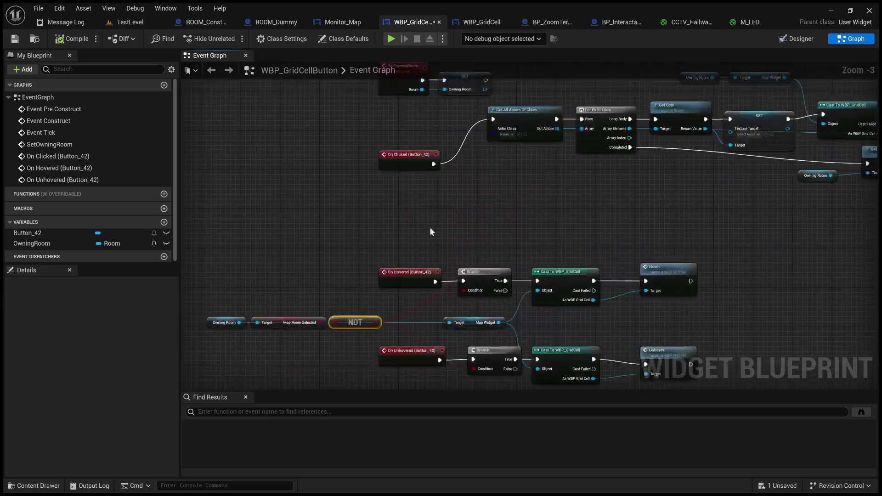
pyautogui.moveTo(443, 200)
pyautogui.mouseDown()
pyautogui.moveTo(469, 209)
pyautogui.moveTo(463, 262)
pyautogui.moveTo(481, 226)
pyautogui.moveTo(443, 314)
pyautogui.mouseUp()
pyautogui.scroll(2, 444, 314)
pyautogui.click(358, 229)
pyautogui.scroll(1, 358, 230)
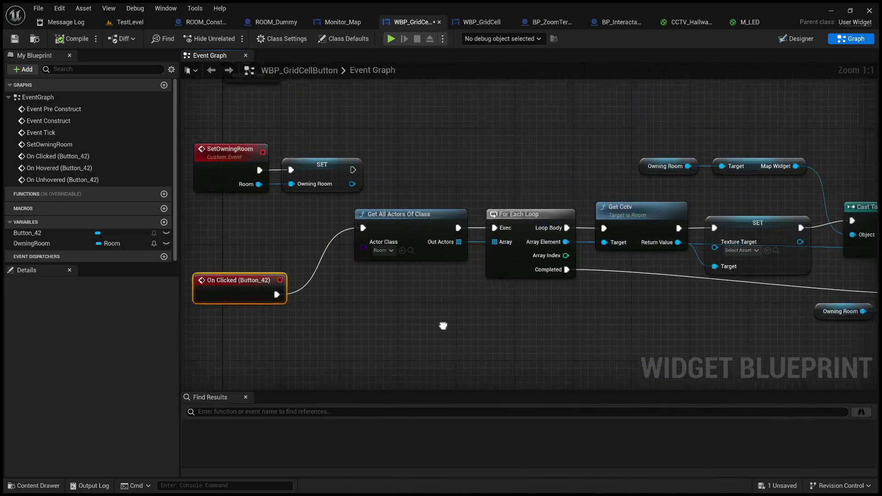
# Review the Get All Actors Of Class loop and Cast To WBP_GridCell click logic.
pyautogui.moveTo(296, 206); pyautogui.dragTo(531, 319)
pyautogui.moveTo(602, 344)
pyautogui.mouseDown()
pyautogui.moveTo(365, 324)
pyautogui.moveTo(353, 336)
pyautogui.mouseUp()
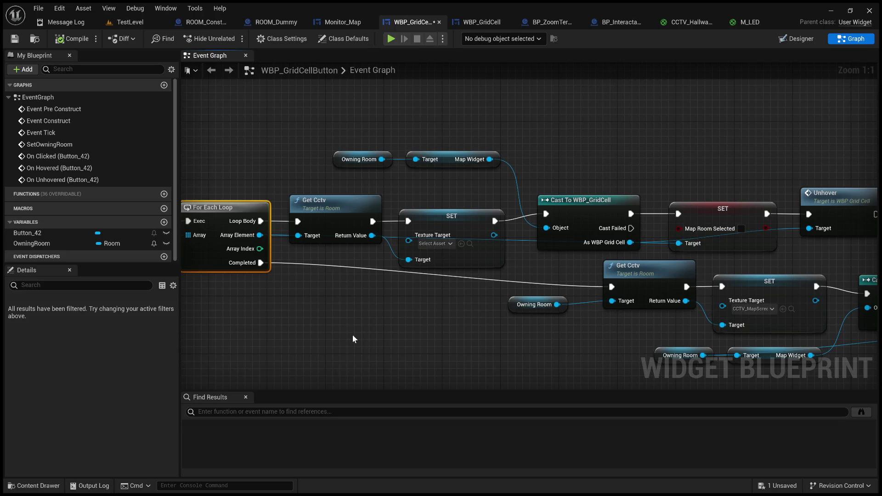
pyautogui.moveTo(349, 337)
pyautogui.mouseDown()
pyautogui.moveTo(511, 324)
pyautogui.moveTo(560, 300)
pyautogui.mouseUp()
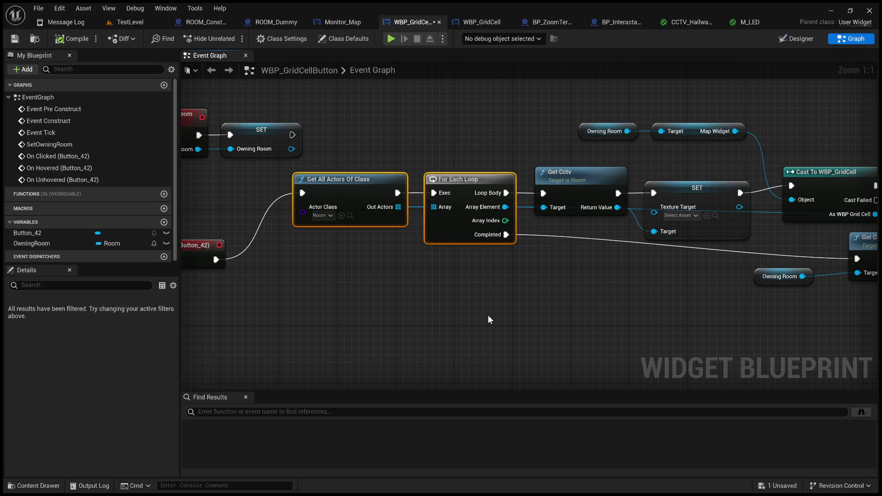
pyautogui.moveTo(479, 318)
pyautogui.mouseDown()
pyautogui.moveTo(596, 345)
pyautogui.moveTo(409, 350)
pyautogui.mouseUp()
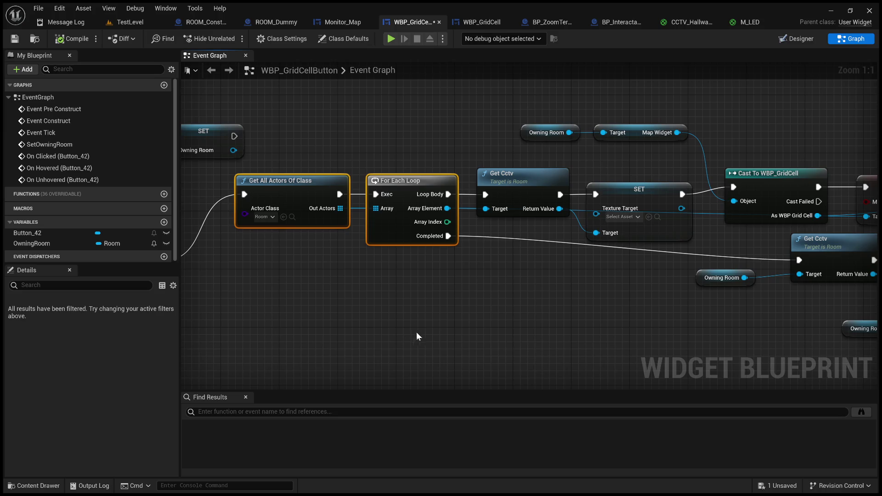
pyautogui.scroll(-3, 453, 339)
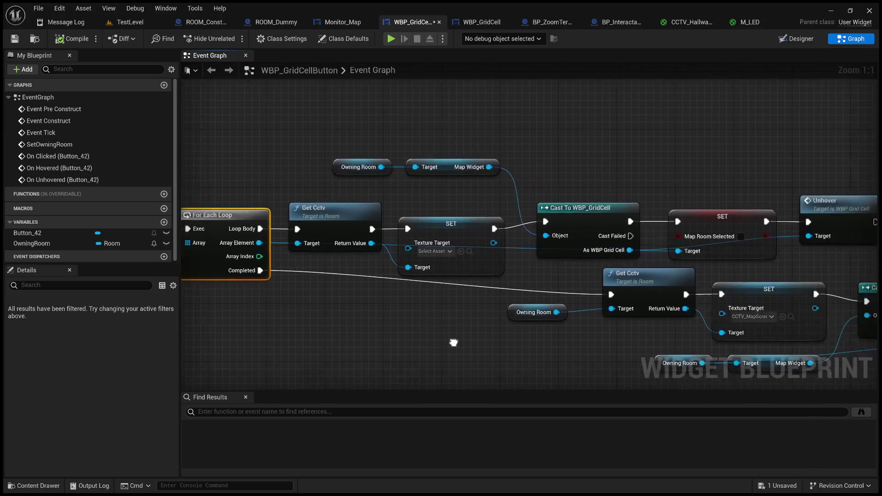
pyautogui.moveTo(452, 344)
pyautogui.mouseDown()
pyautogui.moveTo(514, 249)
pyautogui.moveTo(575, 214)
pyautogui.mouseUp()
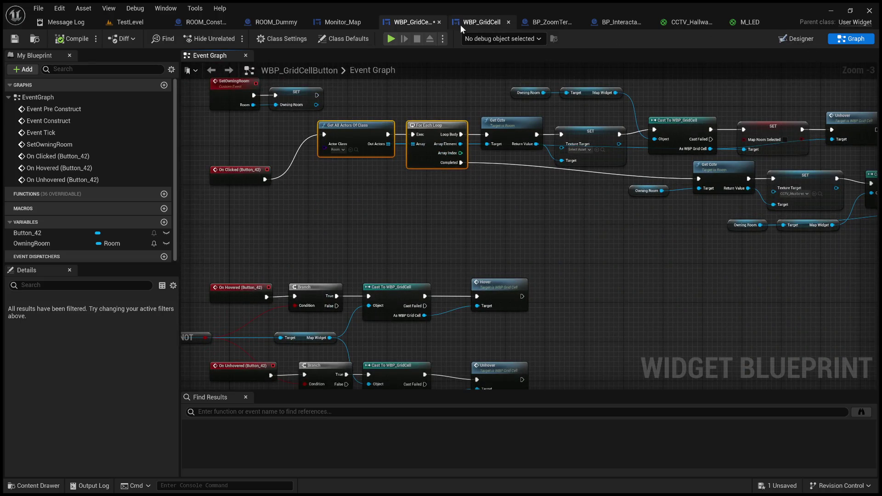
# Open WBP_GridCell's graph with its Hover and Unhover nodes in view.
pyautogui.click(499, 23)
pyautogui.moveTo(477, 218); pyautogui.dragTo(439, 363)
pyautogui.scroll(2, 393, 133)
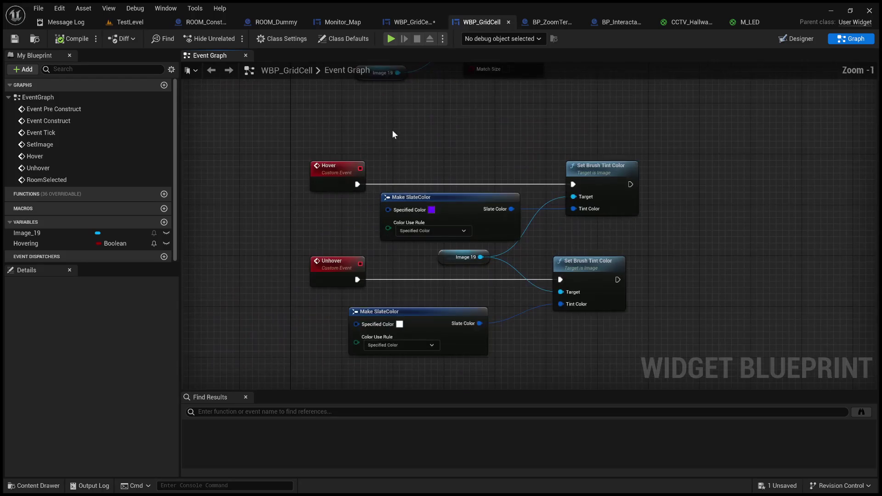
# Inspect the Hover and Unhover tint nodes and locate the RoomSelected nodes.
pyautogui.moveTo(288, 127)
pyautogui.mouseDown()
pyautogui.moveTo(713, 227)
pyautogui.moveTo(696, 226)
pyautogui.moveTo(700, 232)
pyautogui.mouseUp()
pyautogui.click(699, 232)
pyautogui.moveTo(693, 366); pyautogui.dragTo(309, 251)
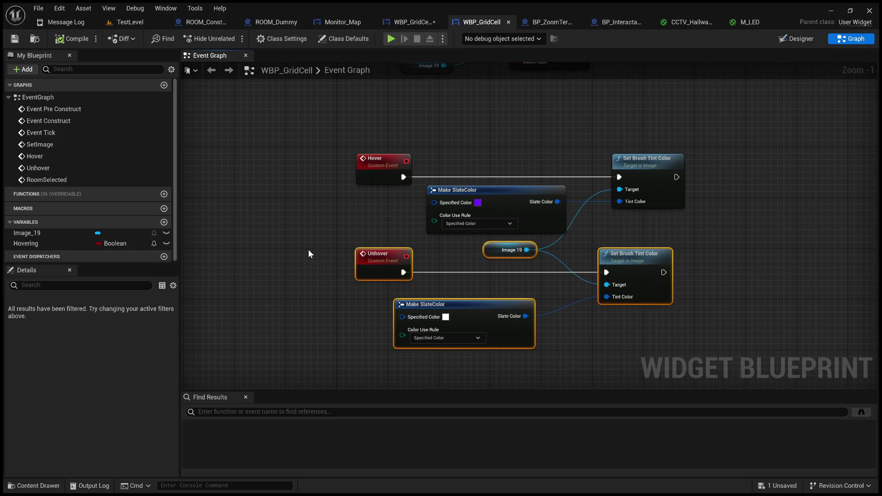
pyautogui.click(312, 276)
pyautogui.moveTo(346, 289); pyautogui.dragTo(329, 157)
pyautogui.scroll(-2, 335, 258)
pyautogui.moveTo(267, 209); pyautogui.dragTo(549, 322)
pyautogui.scroll(3, 340, 254)
# Move the RoomSelected tint group up beside the Unhover logic.
pyautogui.moveTo(396, 277)
pyautogui.mouseDown()
pyautogui.moveTo(374, 268)
pyautogui.moveTo(444, 268)
pyautogui.moveTo(441, 227)
pyautogui.moveTo(363, 263)
pyautogui.mouseUp()
pyautogui.click(349, 170)
pyautogui.scroll(-1, 349, 169)
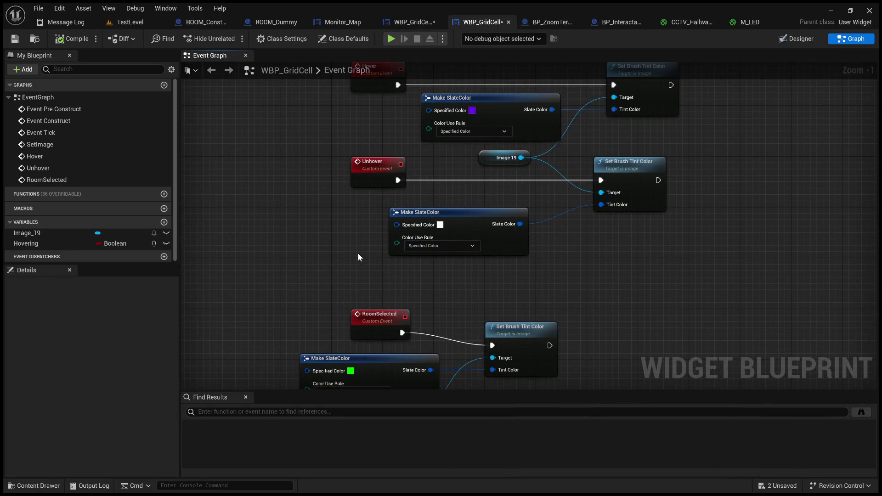
pyautogui.moveTo(360, 260); pyautogui.dragTo(355, 203)
pyautogui.moveTo(256, 221); pyautogui.dragTo(523, 351)
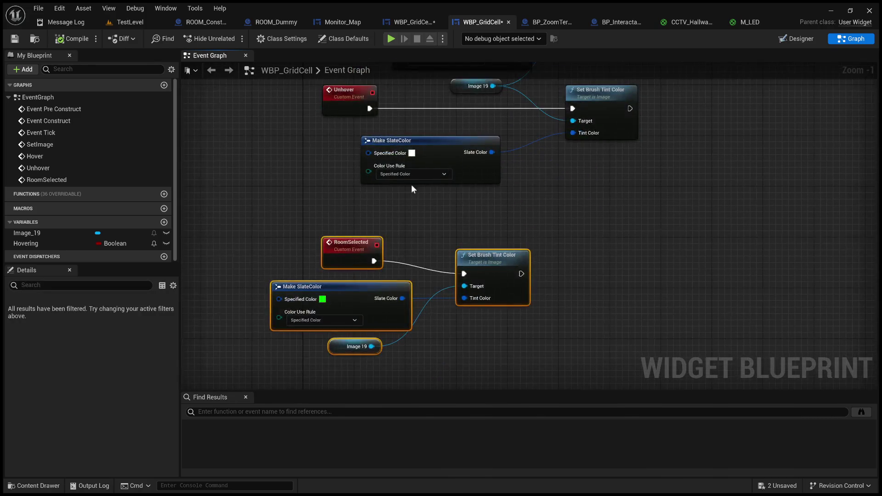
pyautogui.moveTo(412, 184); pyautogui.dragTo(469, 269)
pyautogui.moveTo(343, 294)
pyautogui.mouseDown()
pyautogui.moveTo(645, 189)
pyautogui.moveTo(679, 219)
pyautogui.mouseUp()
pyautogui.click(699, 261)
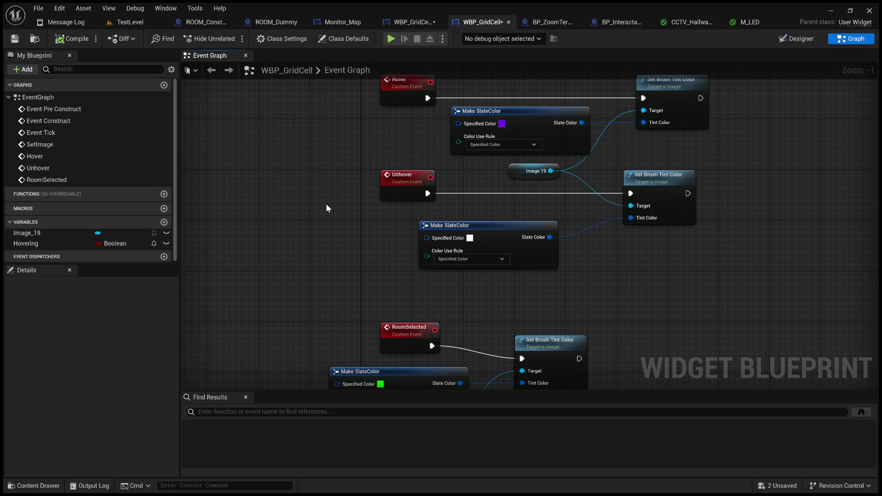
# View Unhover and RoomSelected side by side, then save WBP_GridCellButton.
pyautogui.moveTo(327, 205); pyautogui.dragTo(307, 137)
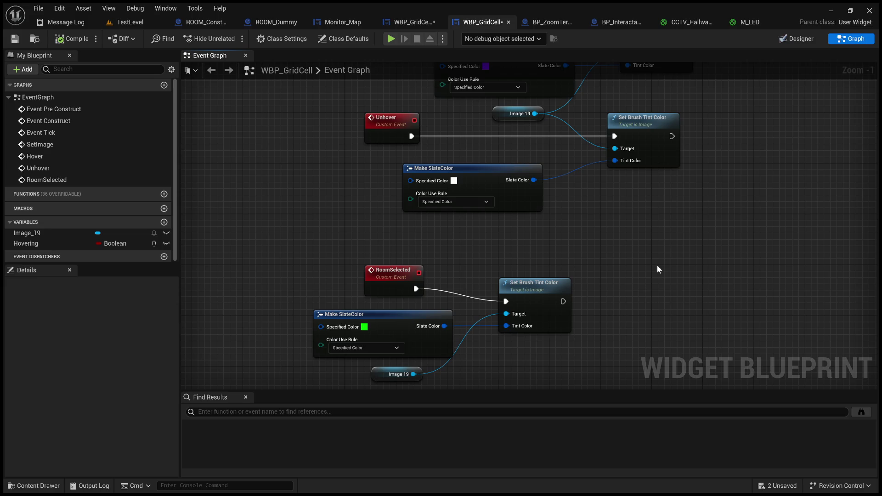
pyautogui.moveTo(699, 244)
pyautogui.mouseDown()
pyautogui.moveTo(709, 268)
pyautogui.moveTo(627, 209)
pyautogui.mouseUp()
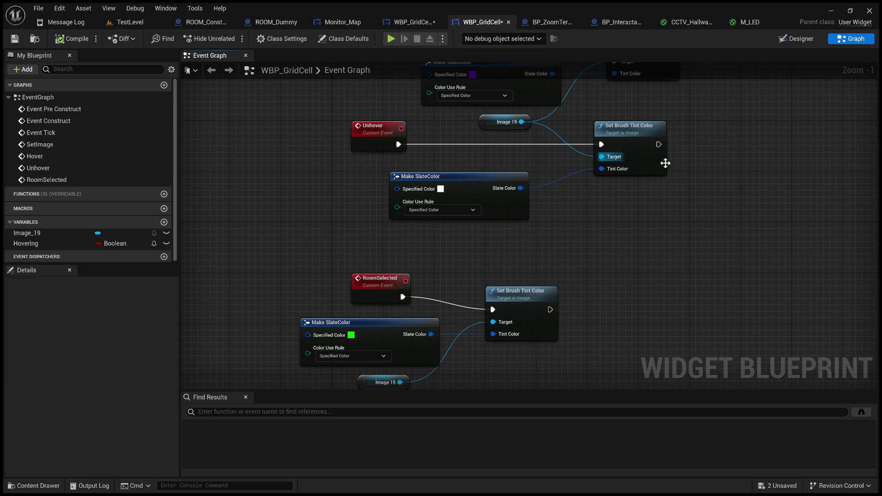
pyautogui.click(423, 25)
pyautogui.click(15, 39)
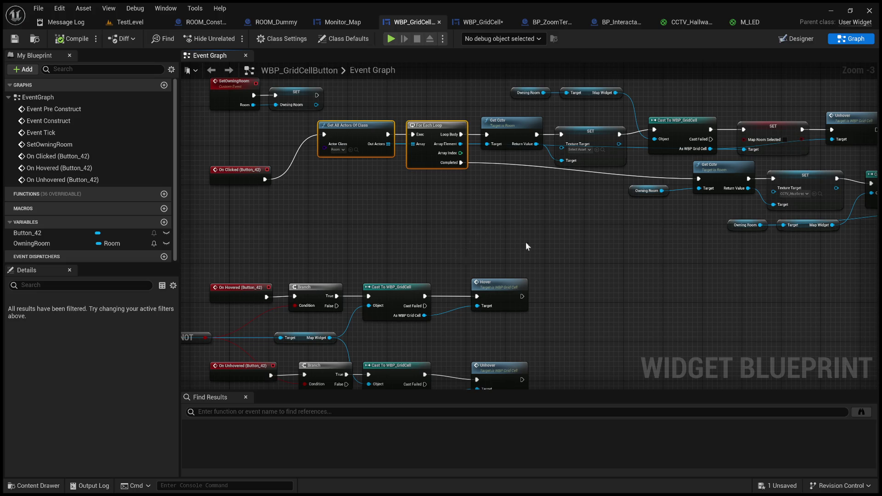
# Select On Clicked (Button_42) and Get All Actors Of Class to trace the click logic.
pyautogui.scroll(3, 557, 235)
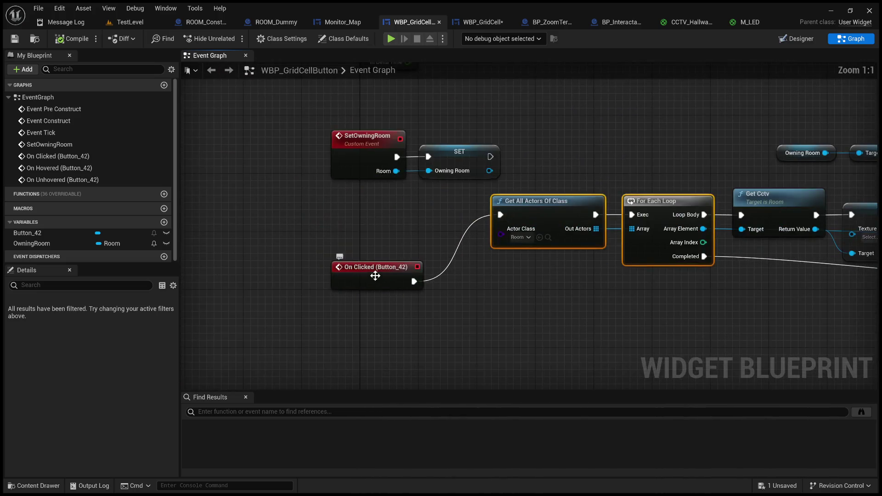
pyautogui.click(375, 275)
pyautogui.moveTo(440, 304)
pyautogui.mouseDown()
pyautogui.moveTo(505, 309)
pyautogui.moveTo(504, 193)
pyautogui.moveTo(416, 199)
pyautogui.mouseUp()
pyautogui.moveTo(225, 204)
pyautogui.mouseDown()
pyautogui.moveTo(292, 291)
pyautogui.moveTo(307, 295)
pyautogui.mouseUp()
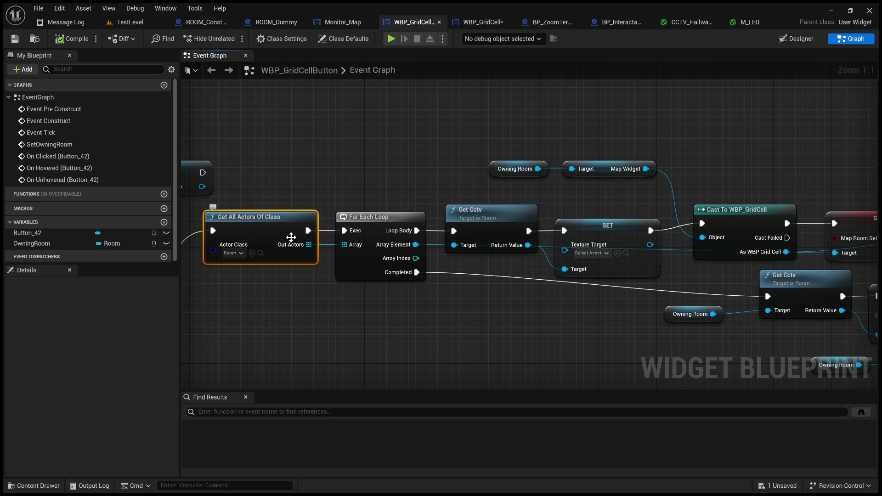
pyautogui.moveTo(413, 341); pyautogui.dragTo(262, 353)
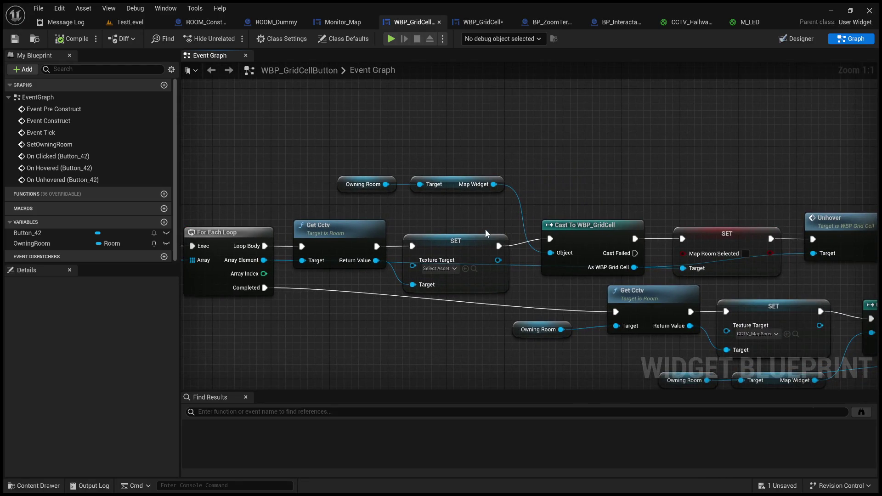
# Inspect the Texture Target setter, Room Selected call and Map Room Selected setter.
pyautogui.click(463, 243)
pyautogui.moveTo(479, 217); pyautogui.dragTo(428, 195)
pyautogui.moveTo(249, 131); pyautogui.dragTo(437, 253)
pyautogui.moveTo(537, 214); pyautogui.dragTo(333, 213)
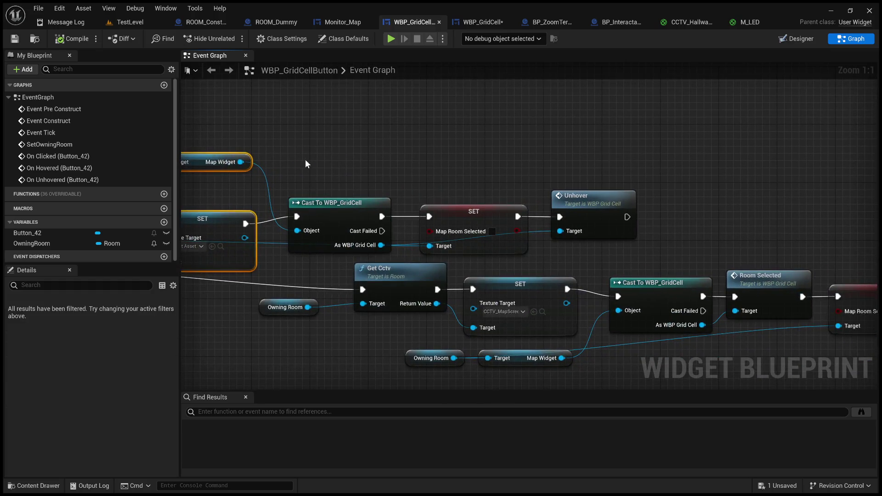
pyautogui.click(473, 213)
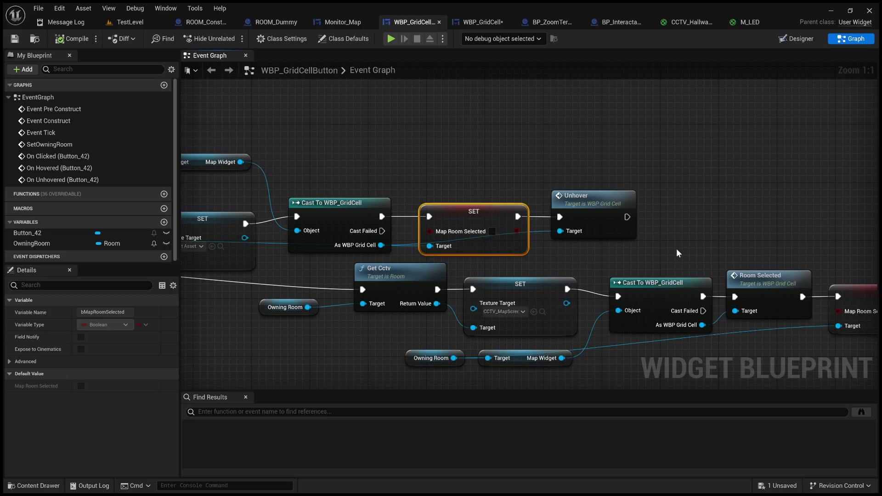
pyautogui.moveTo(676, 254)
pyautogui.mouseDown()
pyautogui.moveTo(534, 160)
pyautogui.moveTo(546, 169)
pyautogui.mouseUp()
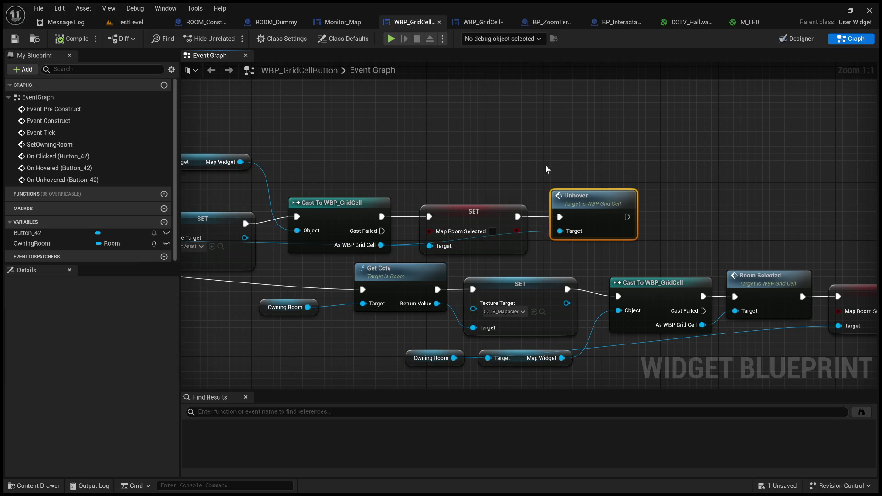
# Toggle the button's Designer and Graph views, then go to WBP_GridCell's event graph.
pyautogui.click(810, 40)
pyautogui.click(831, 40)
pyautogui.moveTo(546, 157); pyautogui.dragTo(639, 249)
pyautogui.click(489, 25)
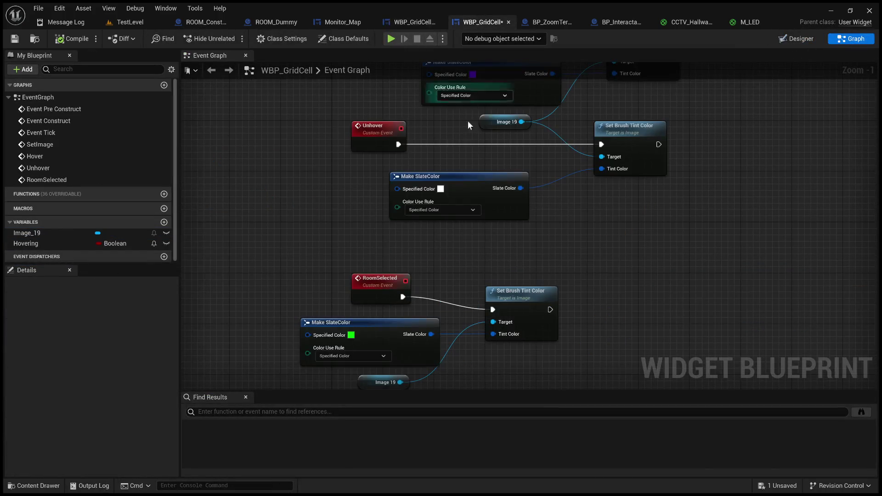
# Chain a Print String after the RoomSelected tint and compile WBP_GridCell.
pyautogui.scroll(1, 465, 169)
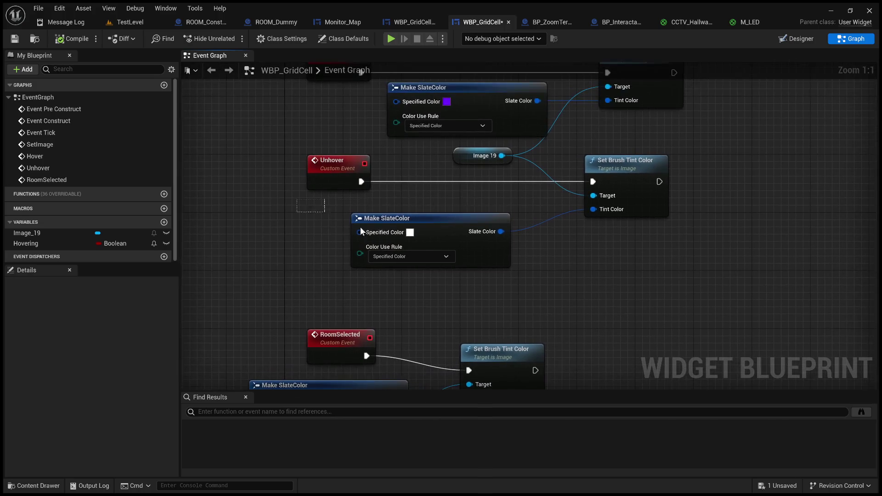
pyautogui.moveTo(327, 216); pyautogui.dragTo(599, 296)
pyautogui.moveTo(447, 181)
pyautogui.mouseDown()
pyautogui.moveTo(534, 130)
pyautogui.moveTo(486, 74)
pyautogui.mouseUp()
pyautogui.moveTo(573, 263); pyautogui.dragTo(681, 253)
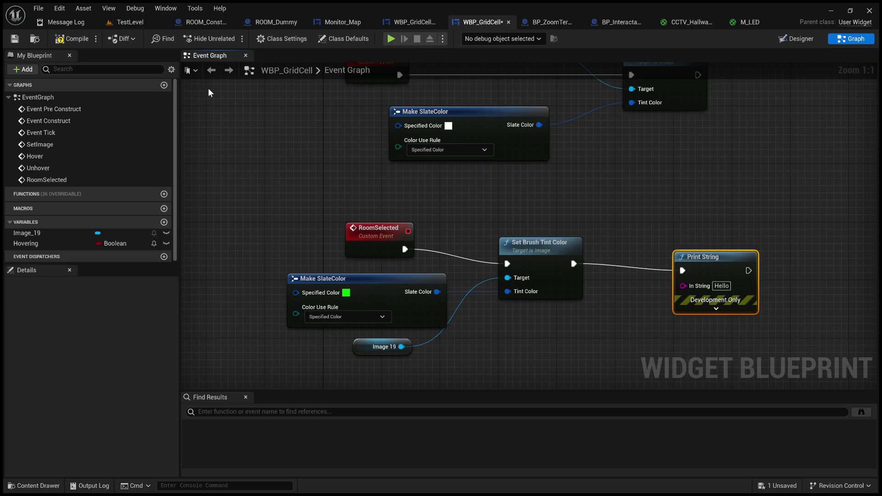
pyautogui.click(63, 40)
# Set the Print String text to 'green', then recompile and save WBP_GridCell.
pyautogui.click(719, 285)
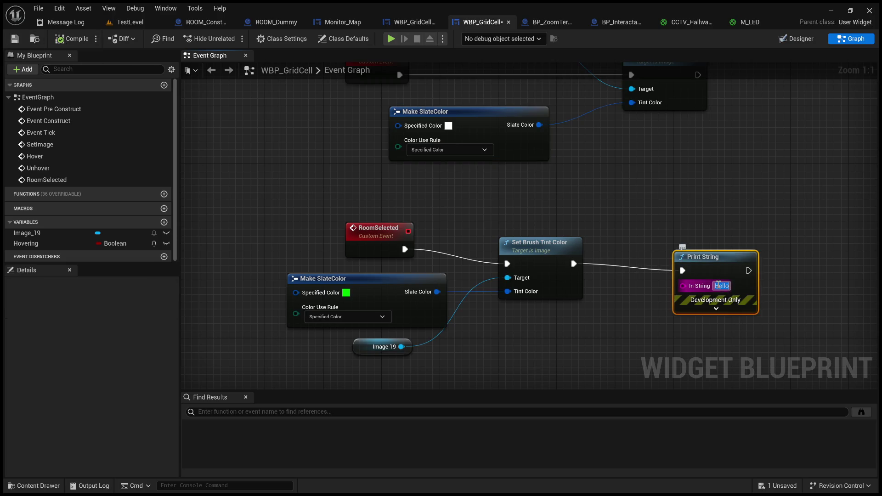
pyautogui.write('green')
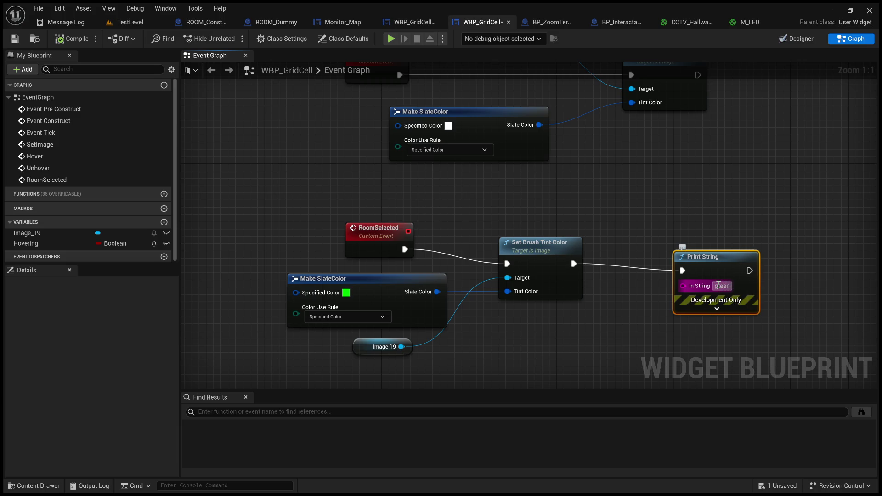
pyautogui.click(810, 196)
pyautogui.click(69, 39)
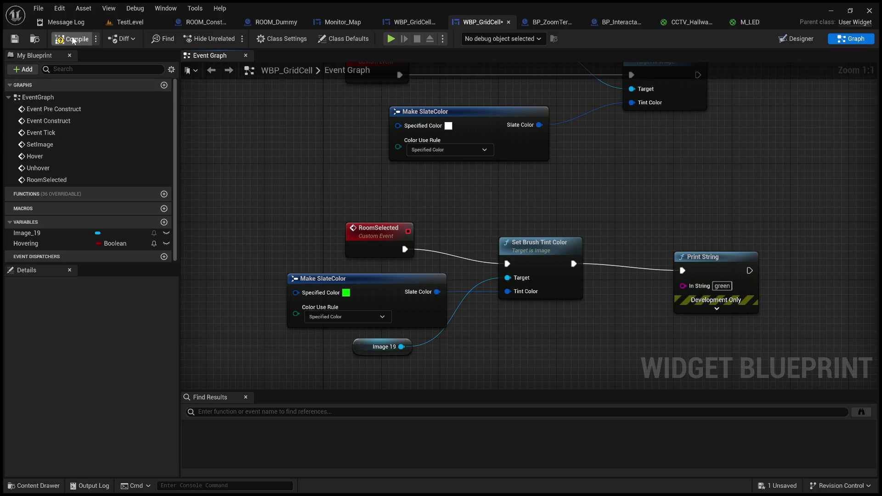
pyautogui.click(16, 40)
pyautogui.click(66, 22)
pyautogui.click(133, 22)
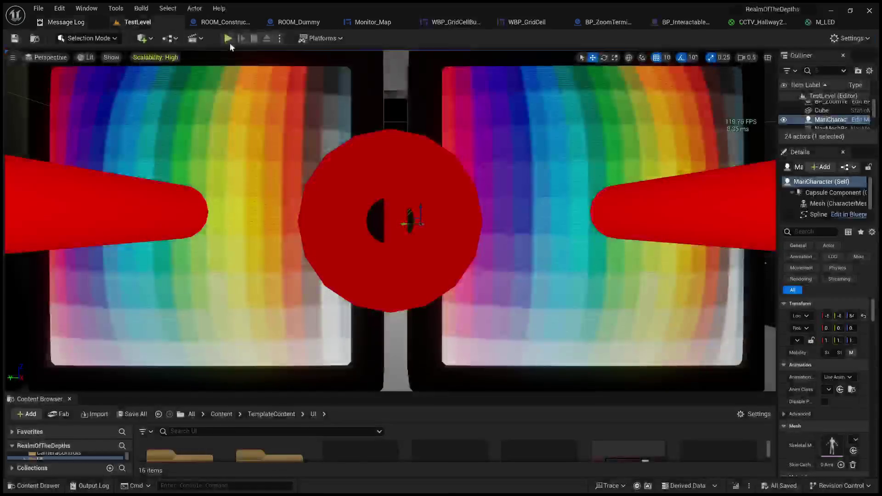
# Play TestLevel, click top-left, lower and middle-right map cells to switch feeds, then stop.
pyautogui.click(225, 38)
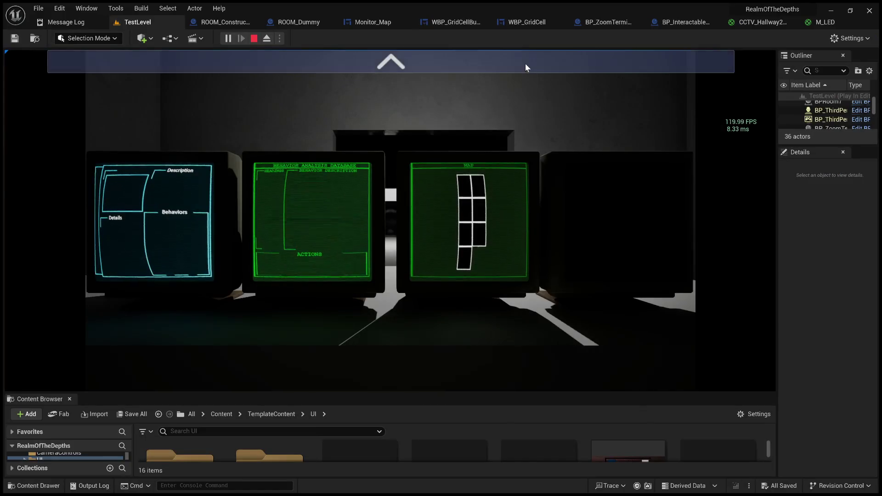
pyautogui.click(525, 63)
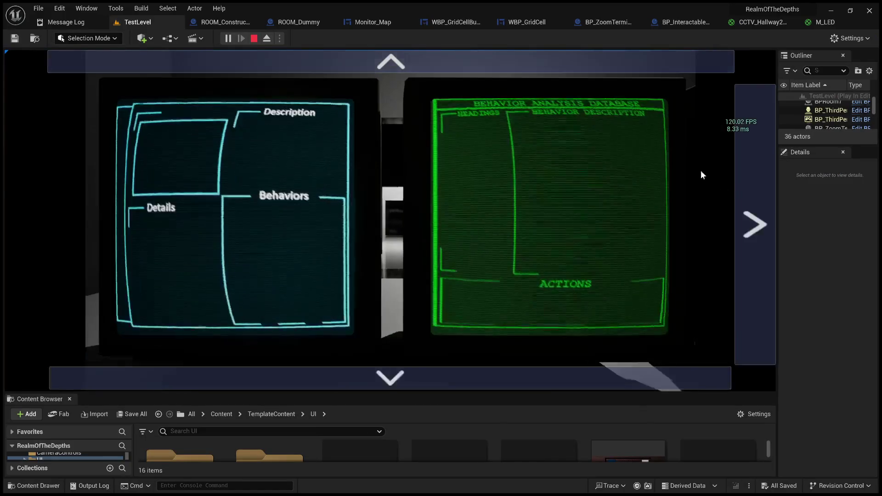
pyautogui.click(744, 189)
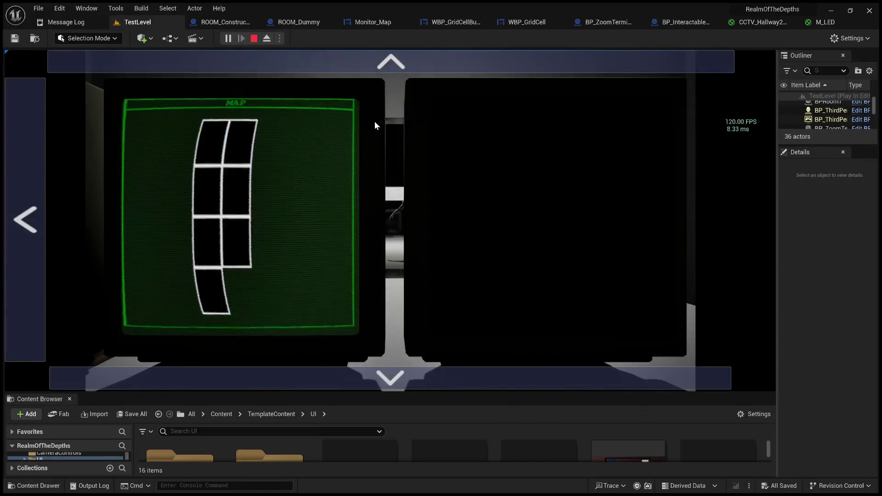
pyautogui.click(217, 149)
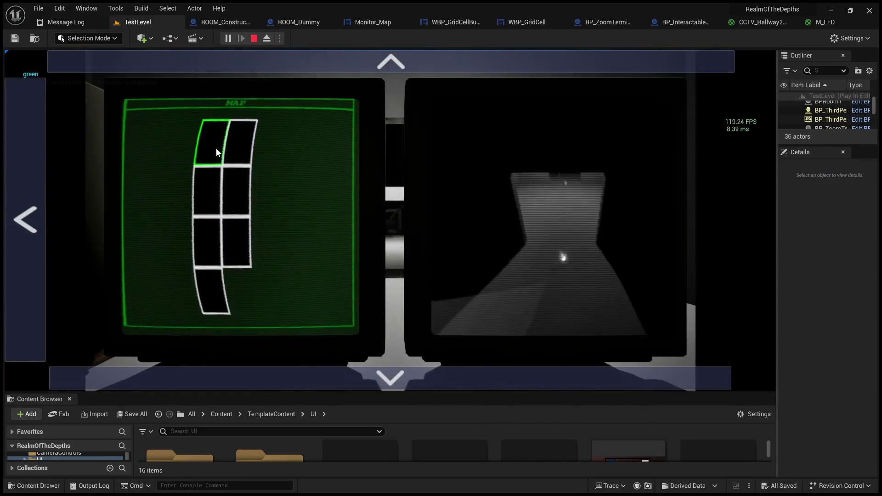
pyautogui.click(231, 233)
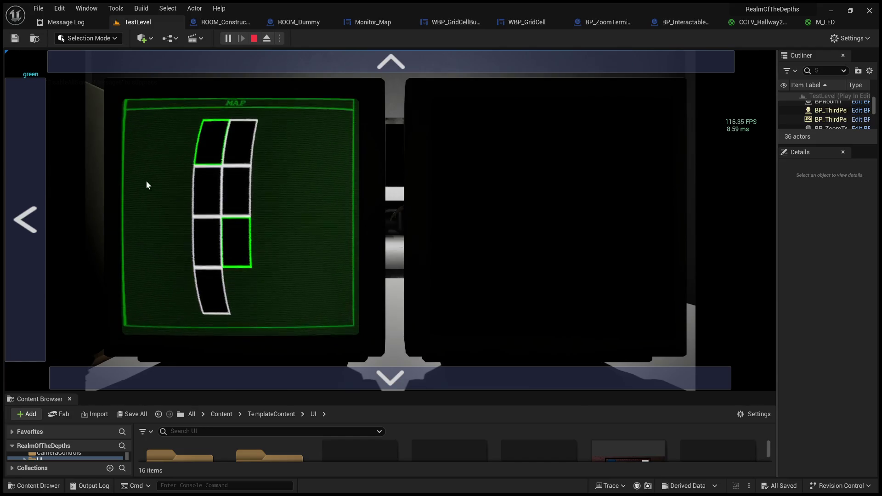
pyautogui.click(211, 137)
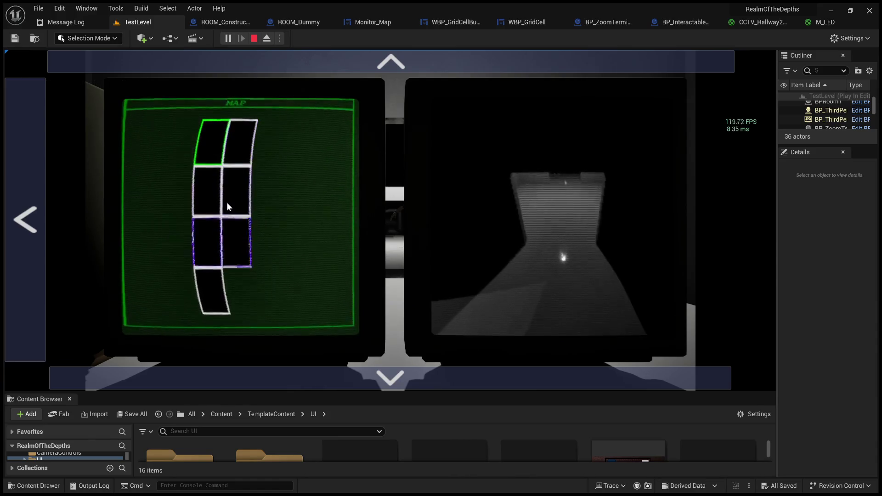
pyautogui.click(234, 183)
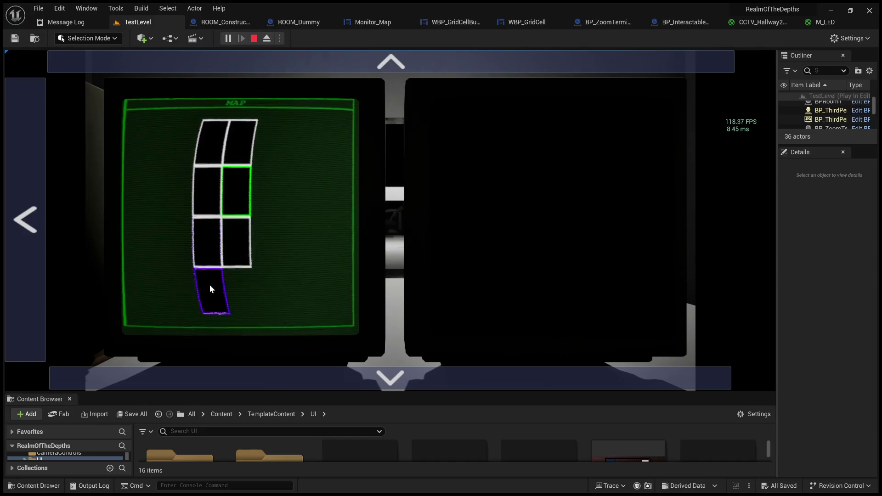
pyautogui.click(211, 144)
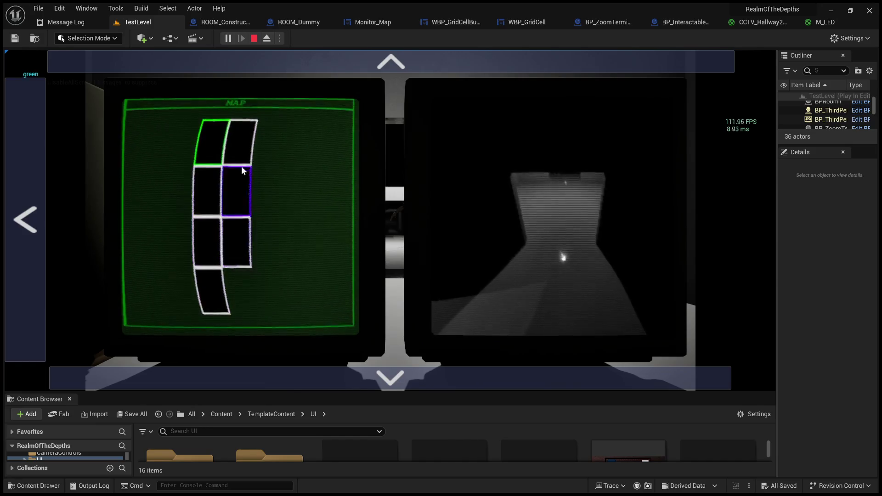
pyautogui.click(254, 38)
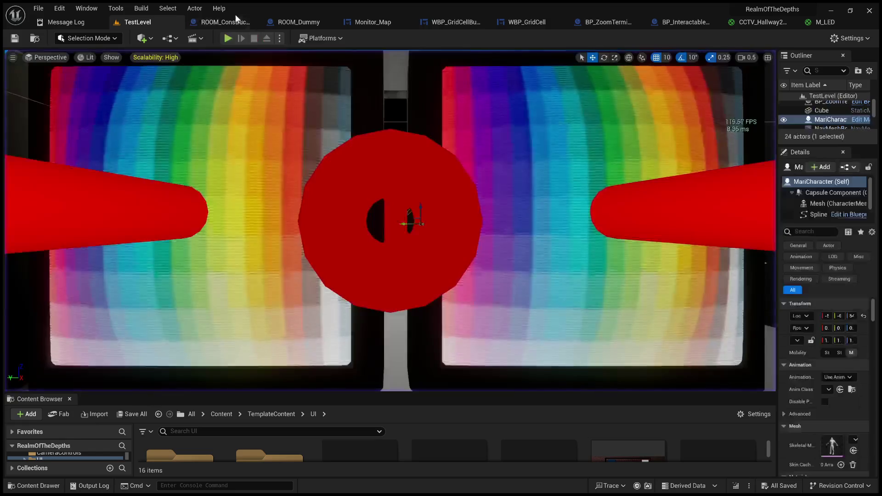
# Go to WBP_GridCellButton's event graph and locate the On Clicked For Each Loop.
pyautogui.click(296, 20)
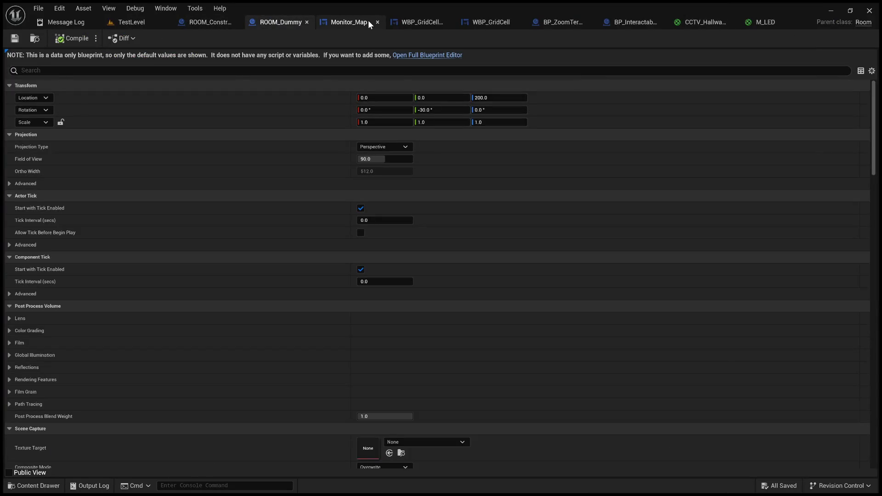
pyautogui.click(369, 20)
pyautogui.scroll(3, 453, 188)
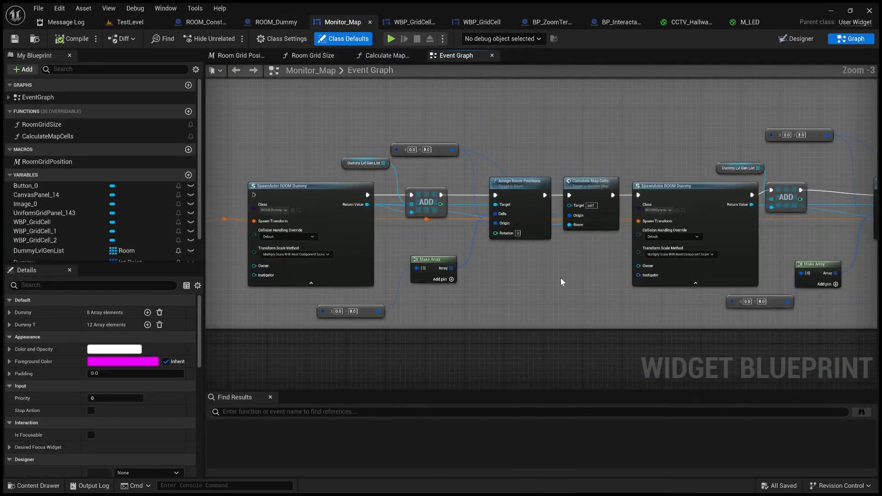
pyautogui.scroll(-3, 481, 321)
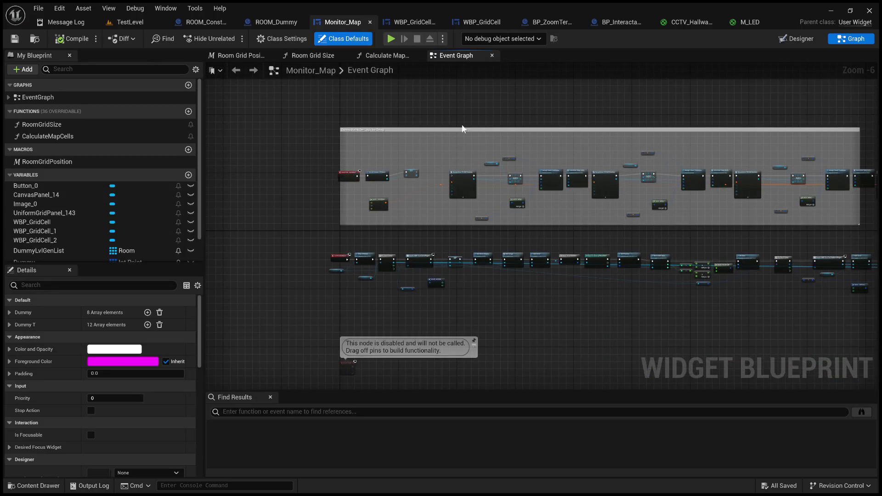
pyautogui.click(425, 23)
pyautogui.scroll(-2, 517, 252)
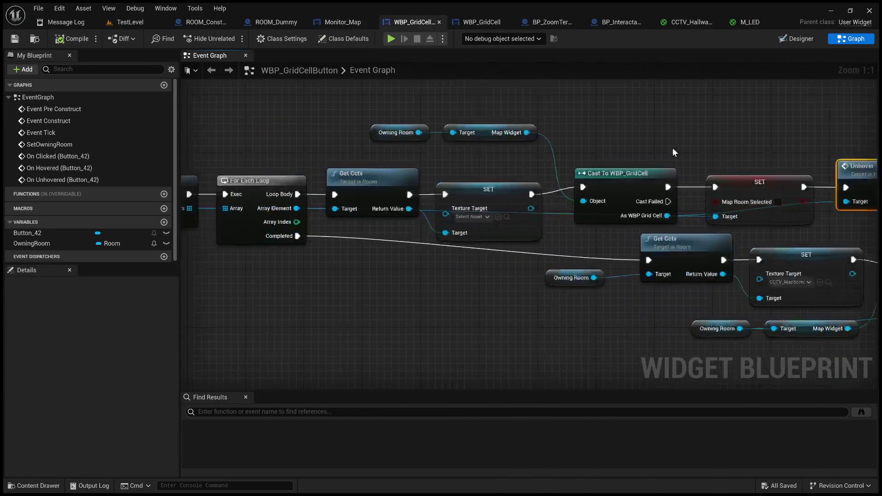
pyautogui.moveTo(516, 251)
pyautogui.mouseDown()
pyautogui.moveTo(634, 233)
pyautogui.moveTo(416, 254)
pyautogui.mouseUp()
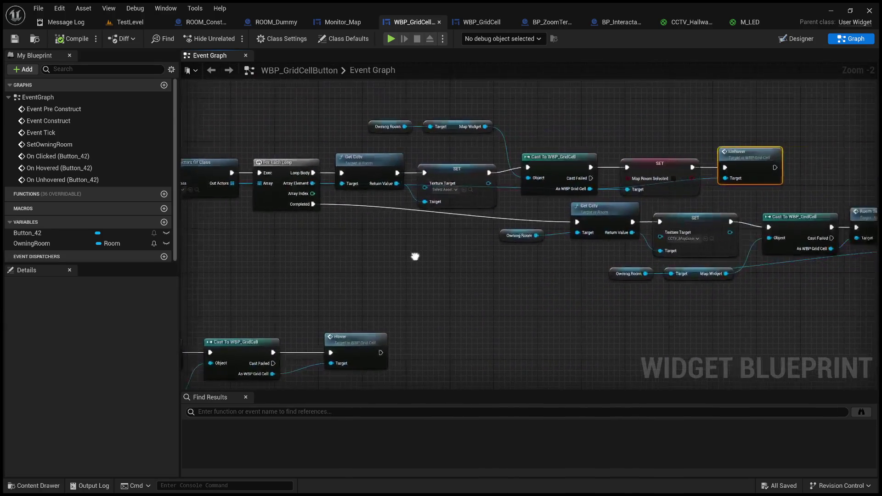
pyautogui.scroll(2, 664, 153)
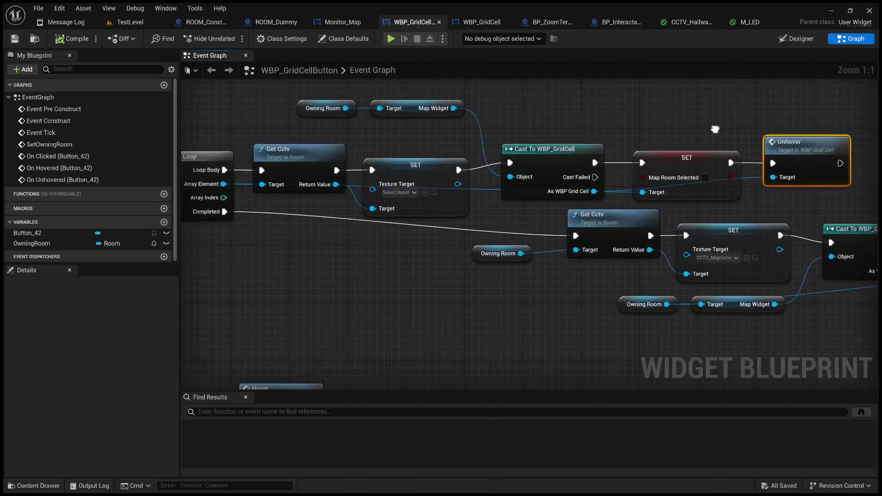
pyautogui.moveTo(670, 142); pyautogui.dragTo(665, 145)
pyautogui.moveTo(587, 167)
pyautogui.mouseDown()
pyautogui.moveTo(720, 129)
pyautogui.moveTo(779, 136)
pyautogui.moveTo(588, 178)
pyautogui.mouseUp()
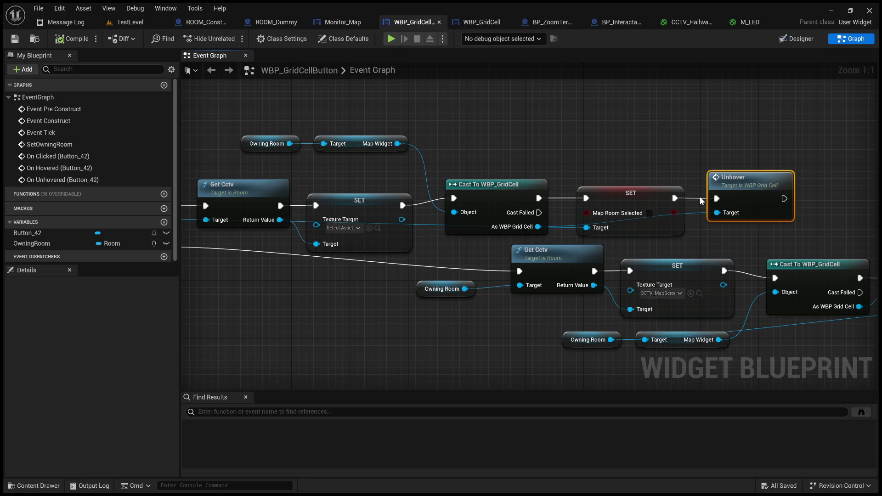
# Replace Unhover with one called on As WBP Grid Cell, wired right after the cast.
pyautogui.press('Delete')
pyautogui.moveTo(738, 180); pyautogui.dragTo(321, 219)
pyautogui.moveTo(663, 226); pyautogui.dragTo(707, 134)
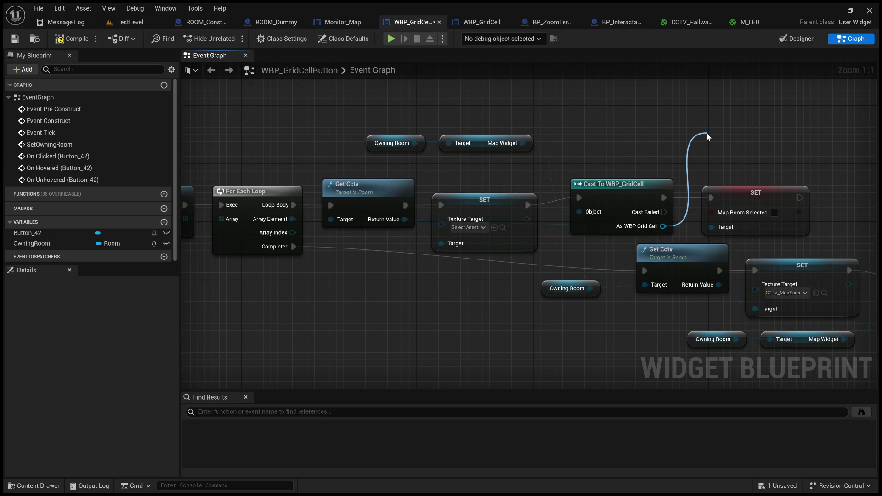
pyautogui.moveTo(706, 132); pyautogui.dragTo(735, 182)
pyautogui.click(735, 182)
pyautogui.moveTo(679, 170); pyautogui.dragTo(592, 202)
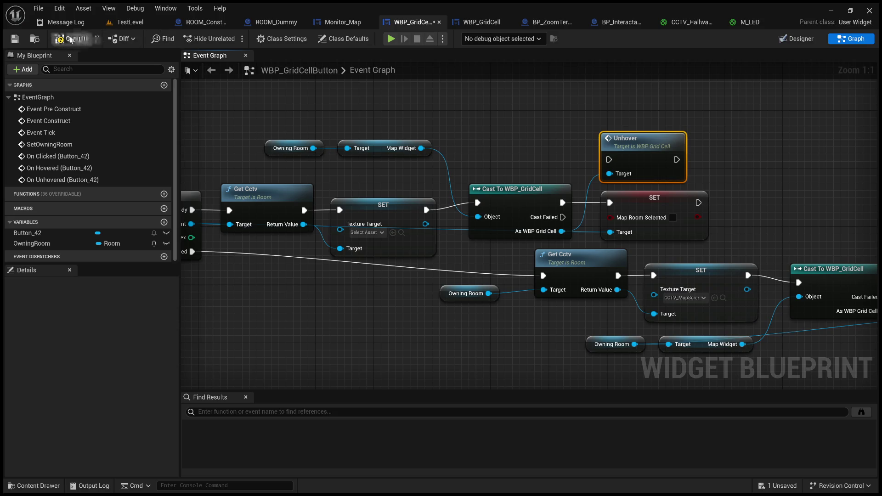
pyautogui.moveTo(563, 203); pyautogui.dragTo(609, 159)
# Compile and save WBP_GridCellButton.
pyautogui.click(71, 39)
pyautogui.click(14, 39)
pyautogui.click(142, 26)
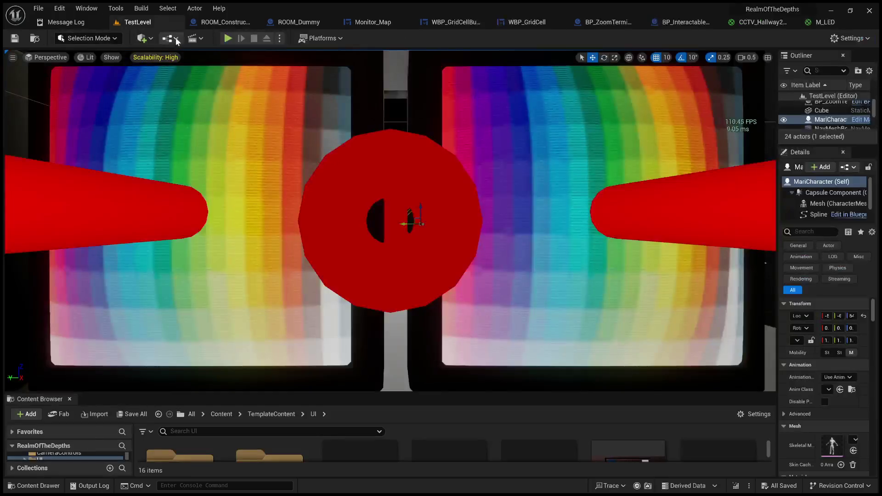
# Play TestLevel, click row 2 right, bottom and another map room, then stop and open Monitor_Map.
pyautogui.click(228, 37)
pyautogui.press('e')
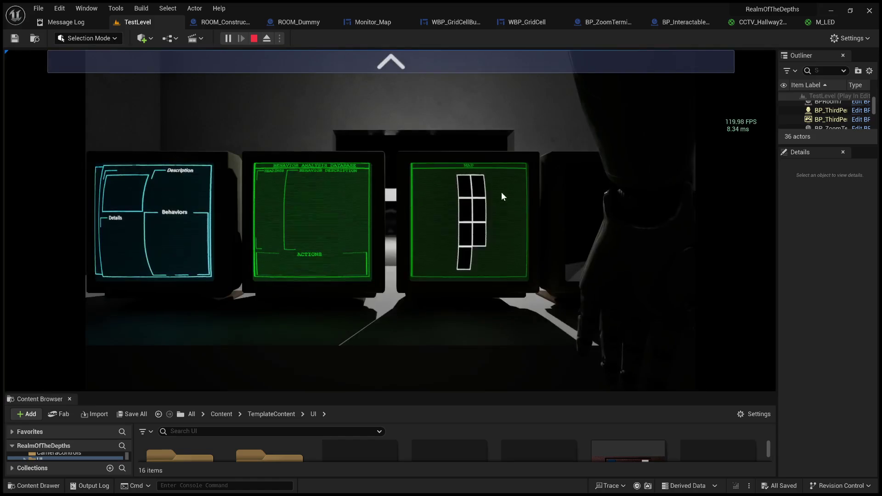
pyautogui.click(477, 202)
pyautogui.click(465, 256)
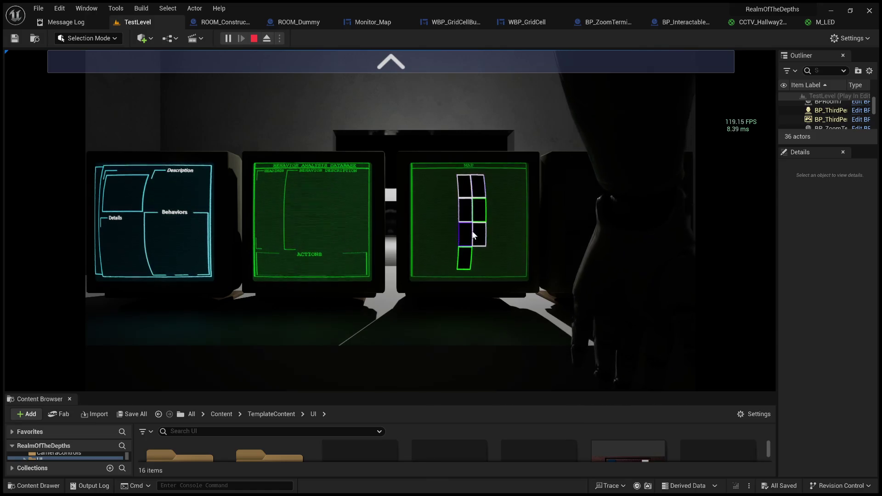
pyautogui.click(462, 222)
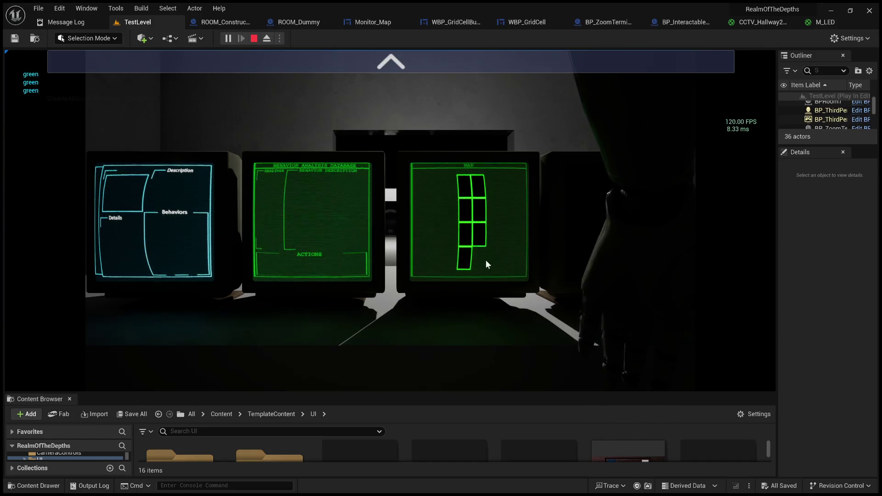
pyautogui.click(253, 39)
pyautogui.click(363, 23)
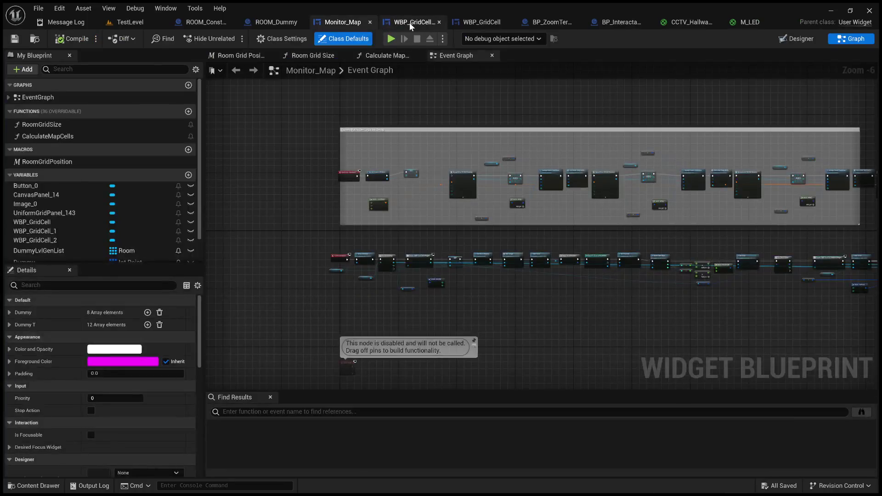
# Undo and redo the Unhover rewiring in WBP_GridCellButton, then compile and save.
pyautogui.click(410, 22)
pyautogui.click(560, 139)
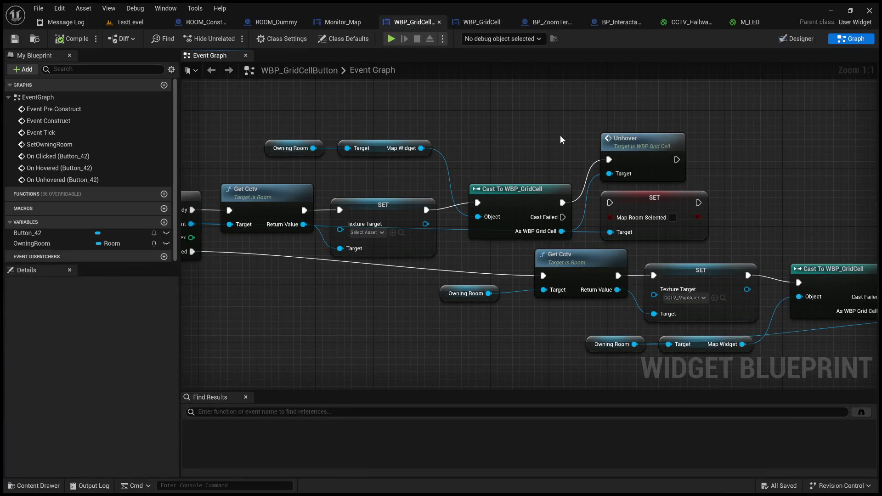
pyautogui.hotkey('ctrl', 'z')
pyautogui.hotkey('ctrl', 'z')
pyautogui.moveTo(647, 166)
pyautogui.mouseDown()
pyautogui.moveTo(706, 173)
pyautogui.moveTo(482, 172)
pyautogui.mouseUp()
pyautogui.hotkey('ctrl', 'y')
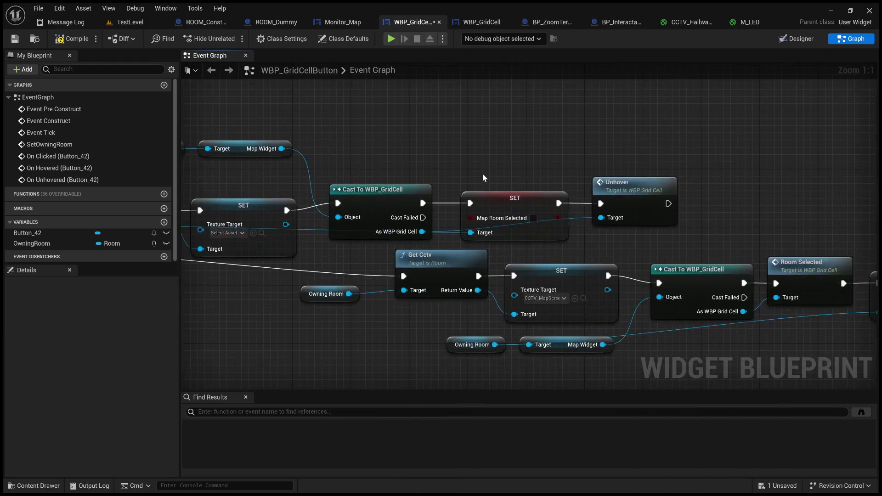
pyautogui.click(82, 39)
# Move the SET Map Room Selected node higher in the click event chain.
pyautogui.moveTo(379, 168)
pyautogui.mouseDown()
pyautogui.moveTo(689, 127)
pyautogui.moveTo(603, 124)
pyautogui.mouseUp()
pyautogui.scroll(-2, 449, 243)
pyautogui.moveTo(448, 243)
pyautogui.mouseDown()
pyautogui.moveTo(598, 156)
pyautogui.moveTo(506, 179)
pyautogui.moveTo(637, 146)
pyautogui.moveTo(555, 180)
pyautogui.moveTo(637, 158)
pyautogui.mouseUp()
pyautogui.scroll(-3, 604, 176)
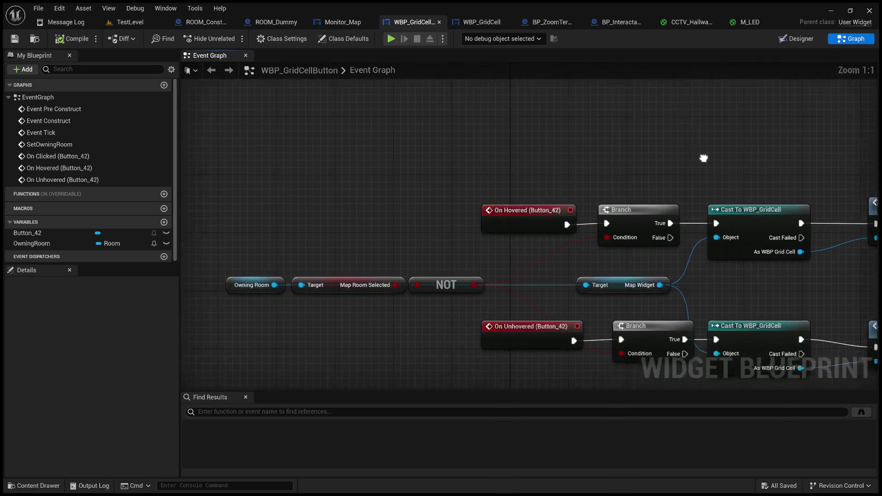
pyautogui.scroll(2, 628, 273)
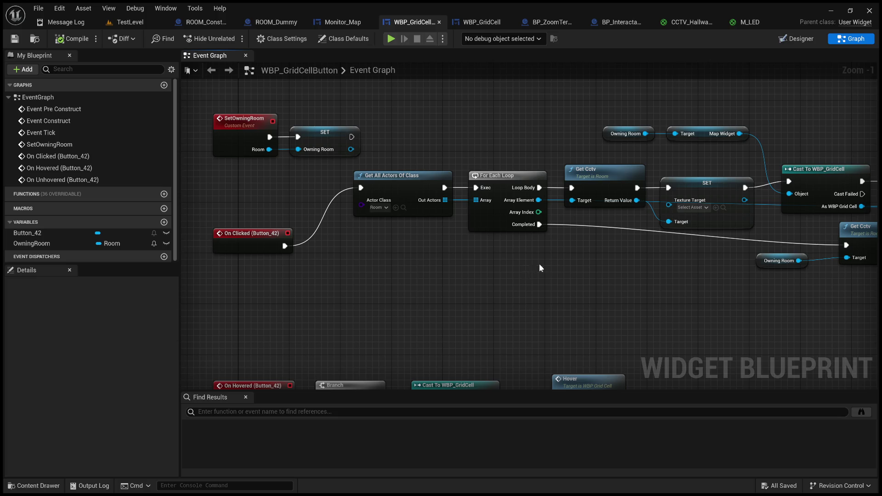
pyautogui.click(611, 174)
pyautogui.moveTo(622, 270)
pyautogui.mouseDown()
pyautogui.moveTo(315, 300)
pyautogui.moveTo(473, 292)
pyautogui.moveTo(297, 301)
pyautogui.mouseUp()
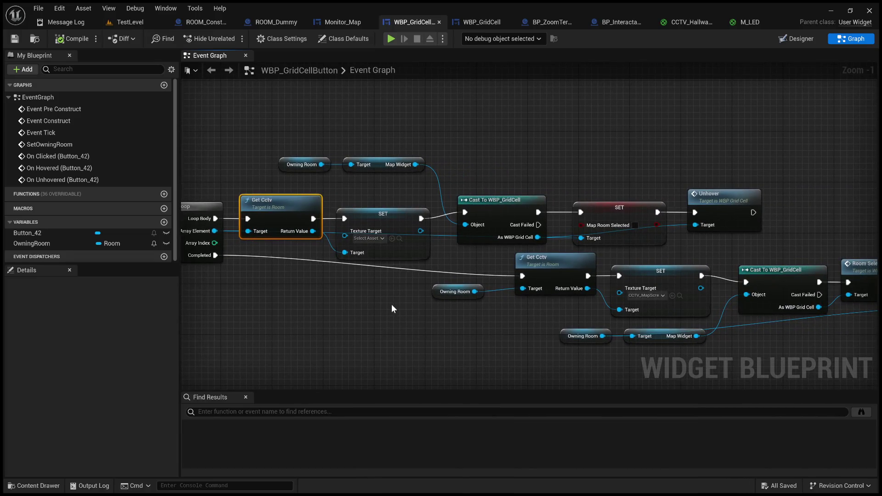
pyautogui.moveTo(383, 296)
pyautogui.mouseDown()
pyautogui.moveTo(466, 291)
pyautogui.moveTo(422, 299)
pyautogui.mouseUp()
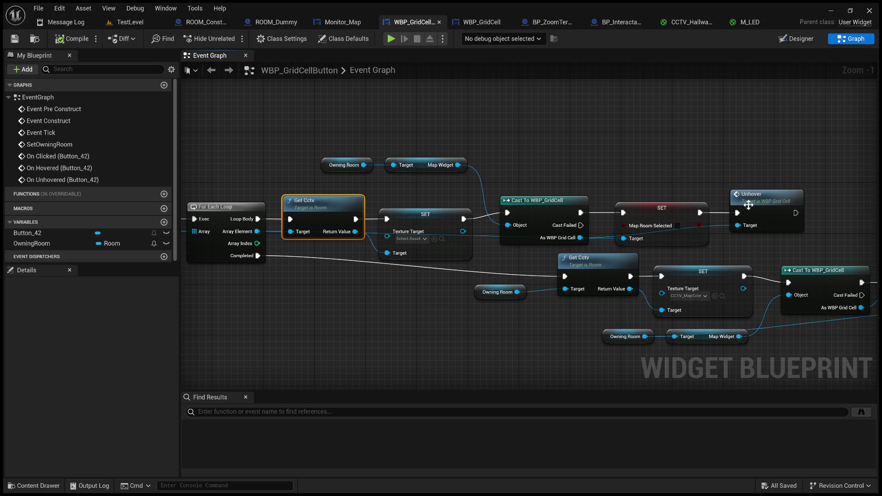
pyautogui.moveTo(668, 181); pyautogui.dragTo(602, 168)
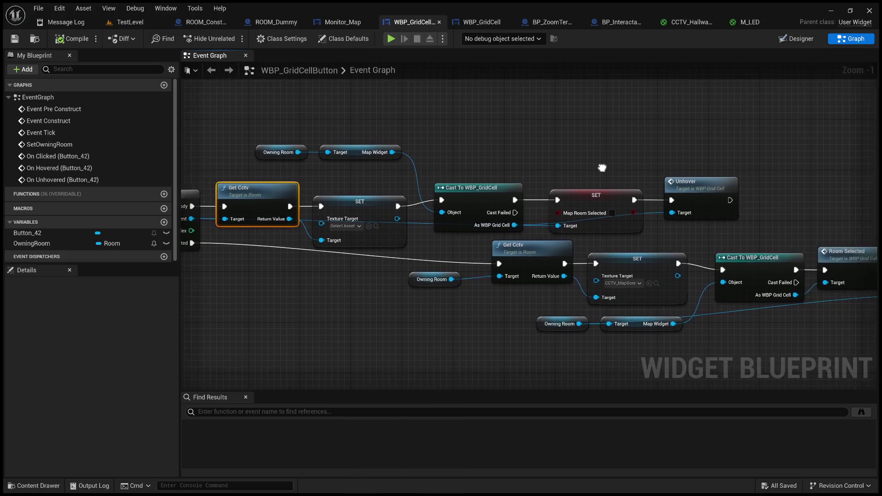
pyautogui.moveTo(580, 203)
pyautogui.mouseDown()
pyautogui.moveTo(581, 122)
pyautogui.moveTo(575, 206)
pyautogui.mouseUp()
pyautogui.click(578, 159)
# Review the loop and Get All Actors Of Class section, then play and view the desk monitors.
pyautogui.moveTo(576, 152)
pyautogui.mouseDown()
pyautogui.moveTo(624, 142)
pyautogui.moveTo(317, 126)
pyautogui.moveTo(344, 118)
pyautogui.moveTo(375, 75)
pyautogui.moveTo(617, 62)
pyautogui.mouseUp()
pyautogui.moveTo(809, 119)
pyautogui.mouseDown()
pyautogui.moveTo(700, 123)
pyautogui.moveTo(792, 121)
pyautogui.moveTo(756, 134)
pyautogui.moveTo(646, 141)
pyautogui.moveTo(699, 134)
pyautogui.moveTo(674, 163)
pyautogui.moveTo(659, 166)
pyautogui.moveTo(362, 146)
pyautogui.moveTo(852, 159)
pyautogui.mouseUp()
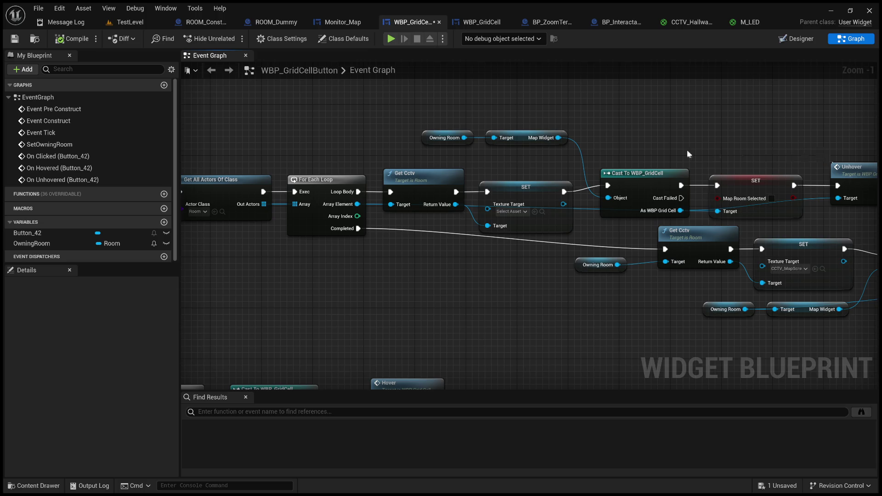
pyautogui.moveTo(694, 145); pyautogui.dragTo(196, 128)
pyautogui.moveTo(421, 196); pyautogui.dragTo(831, 176)
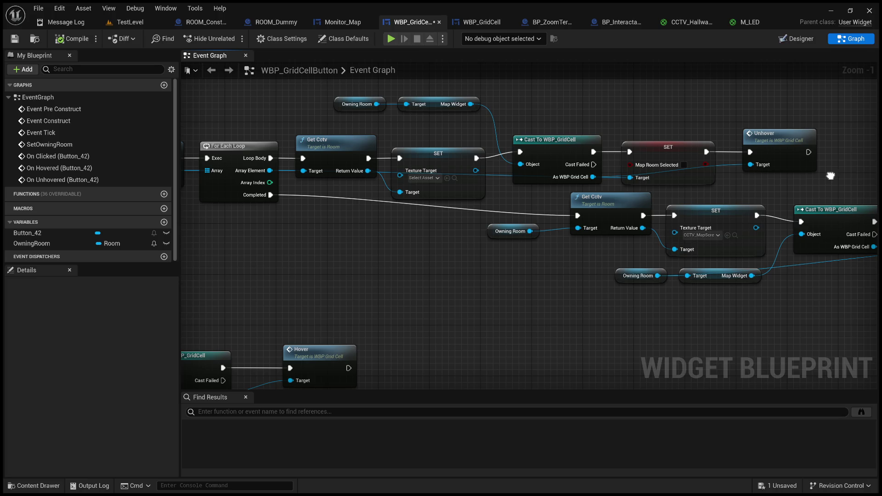
pyautogui.moveTo(319, 196)
pyautogui.mouseDown()
pyautogui.moveTo(648, 200)
pyautogui.moveTo(461, 186)
pyautogui.mouseUp()
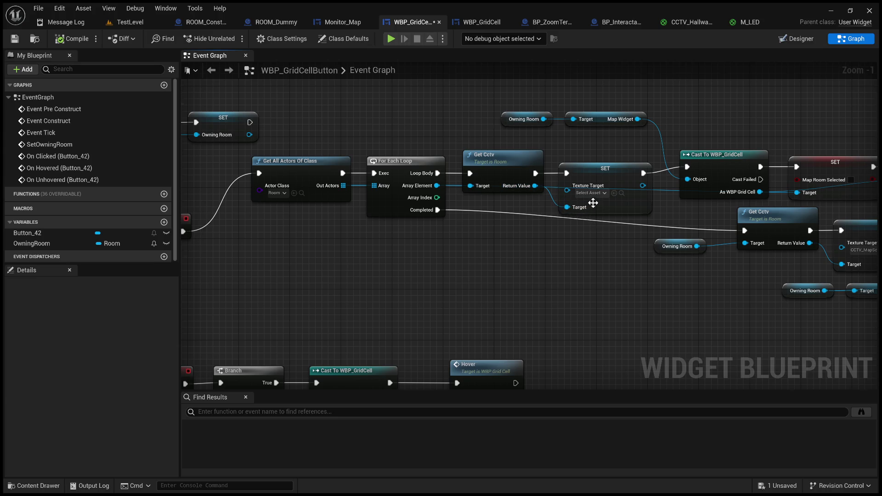
pyautogui.scroll(1, 550, 203)
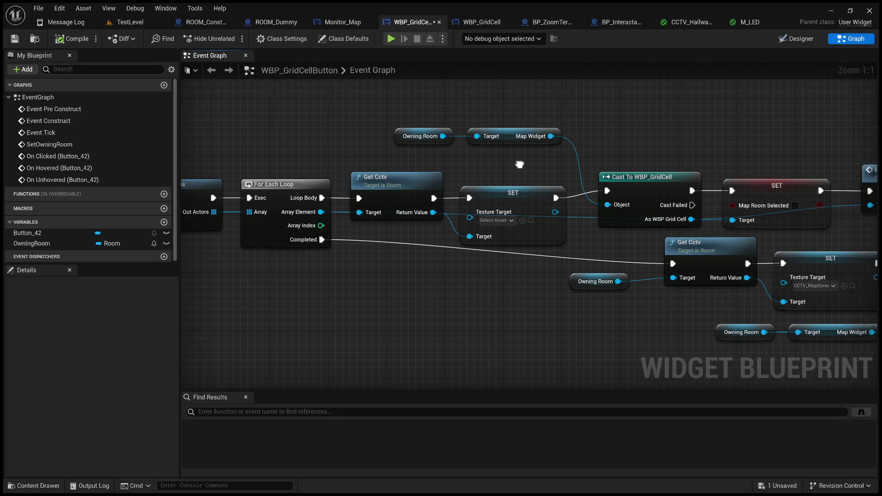
pyautogui.hotkey('alt', 'p')
pyautogui.press('e')
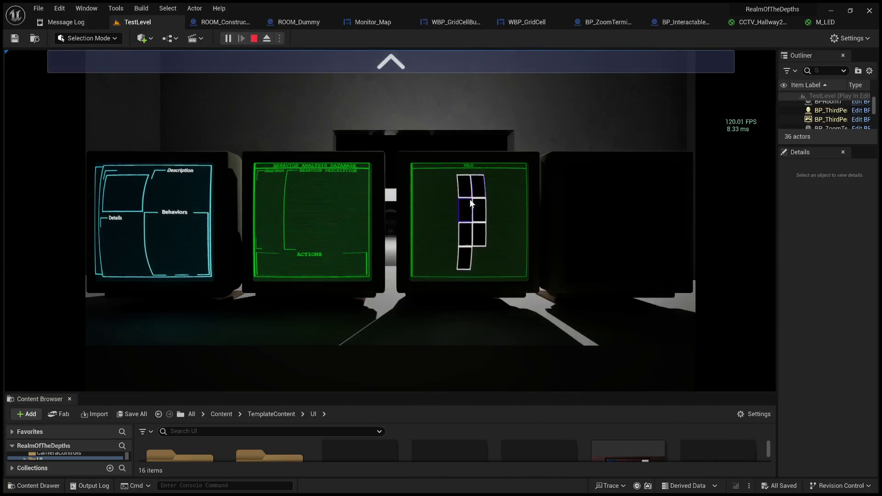
# Select the bottom and corridor rooms, then move to the map monitor and pick several rooms.
pyautogui.click(465, 263)
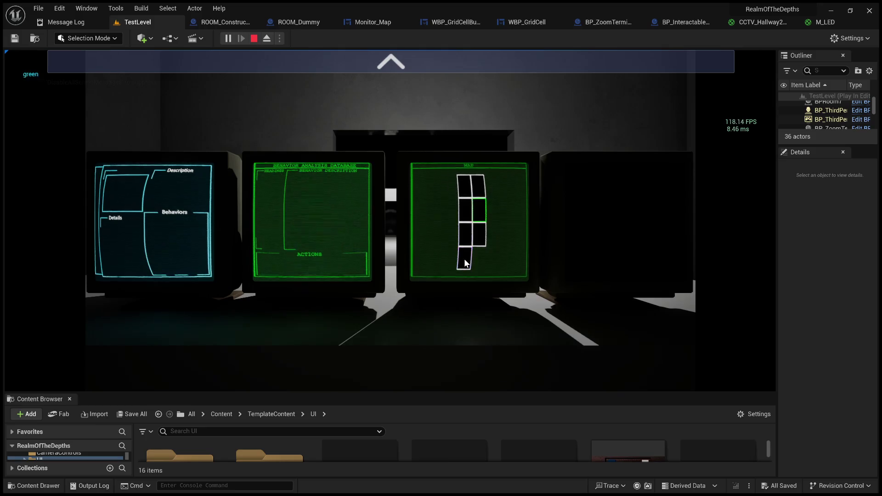
pyautogui.click(462, 200)
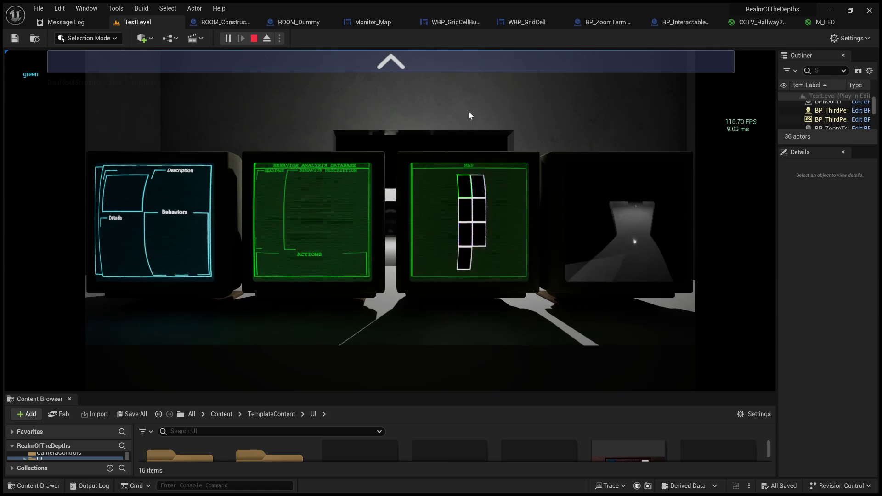
pyautogui.click(470, 65)
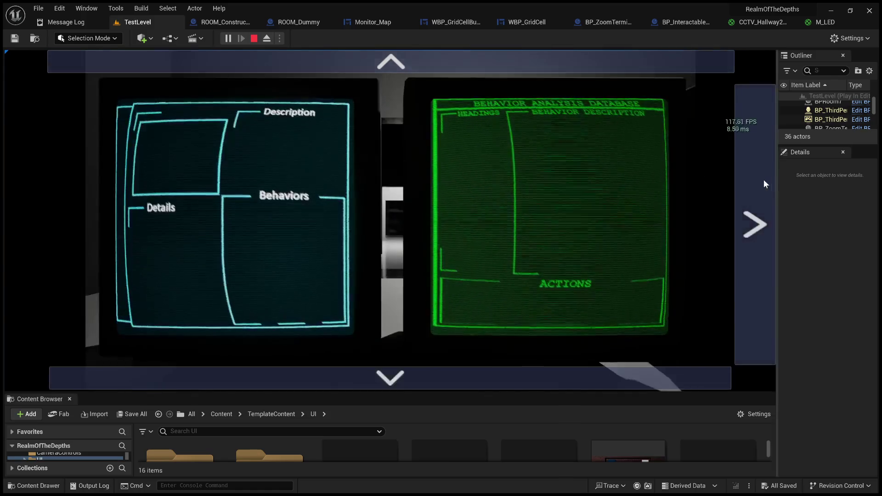
pyautogui.click(764, 179)
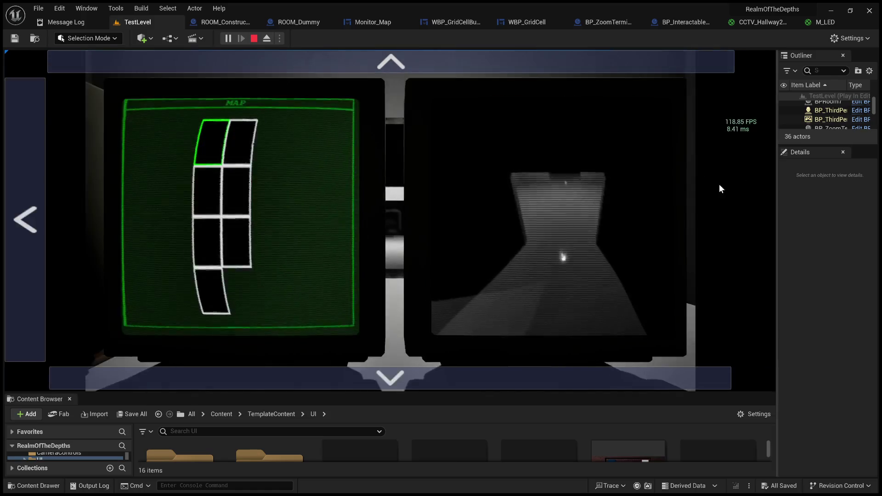
pyautogui.click(214, 287)
pyautogui.click(238, 148)
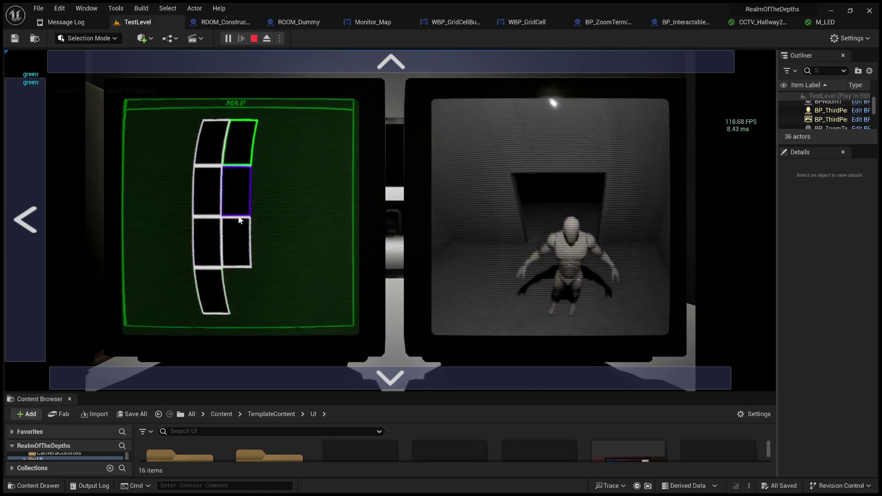
pyautogui.click(218, 266)
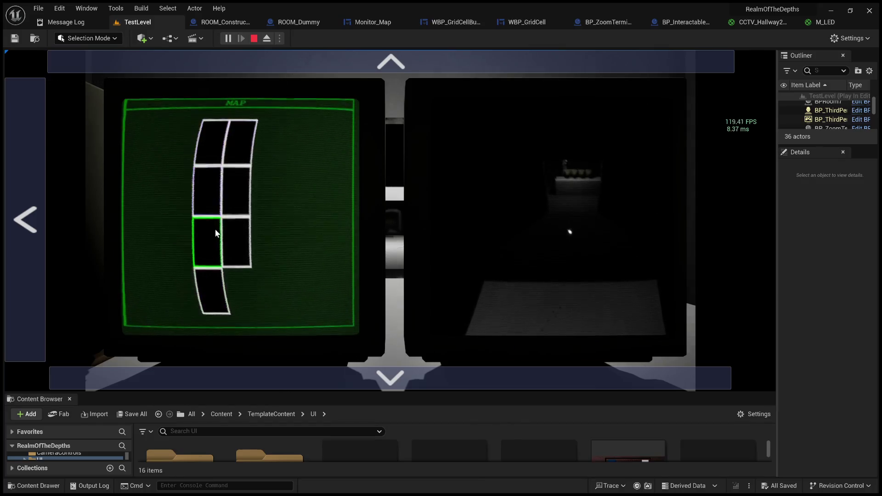
pyautogui.click(209, 199)
# Select the top-left, bottom and second-row right rooms, turning them green, then stop the session.
pyautogui.click(231, 222)
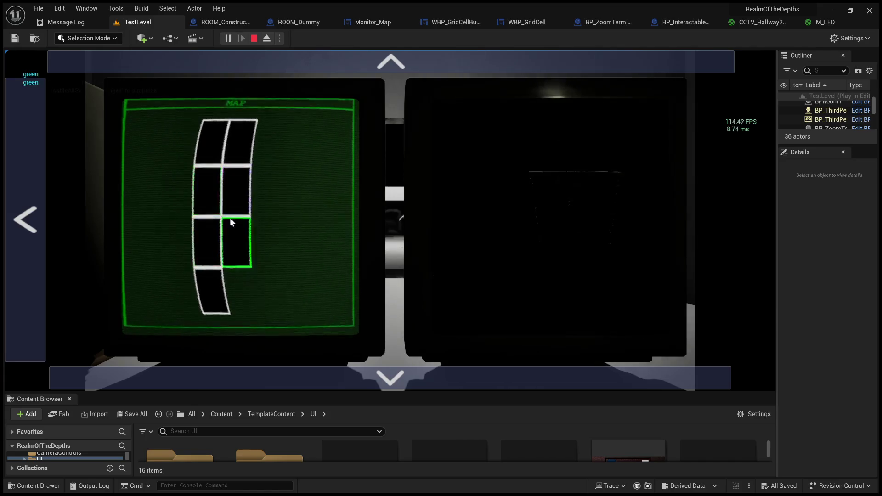
pyautogui.click(214, 213)
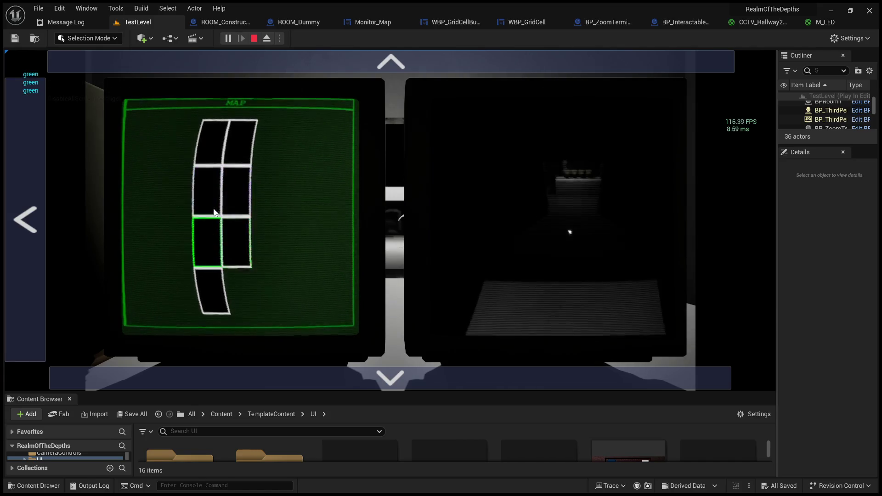
pyautogui.click(214, 186)
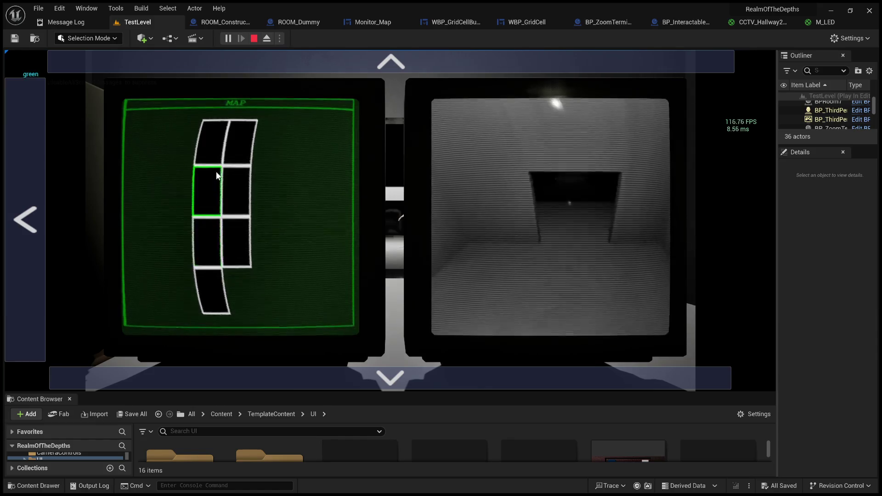
pyautogui.click(214, 145)
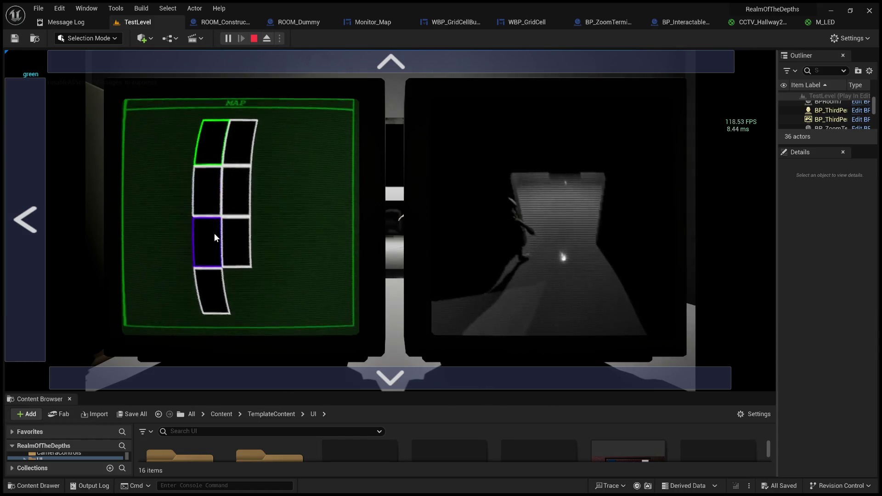
pyautogui.click(204, 279)
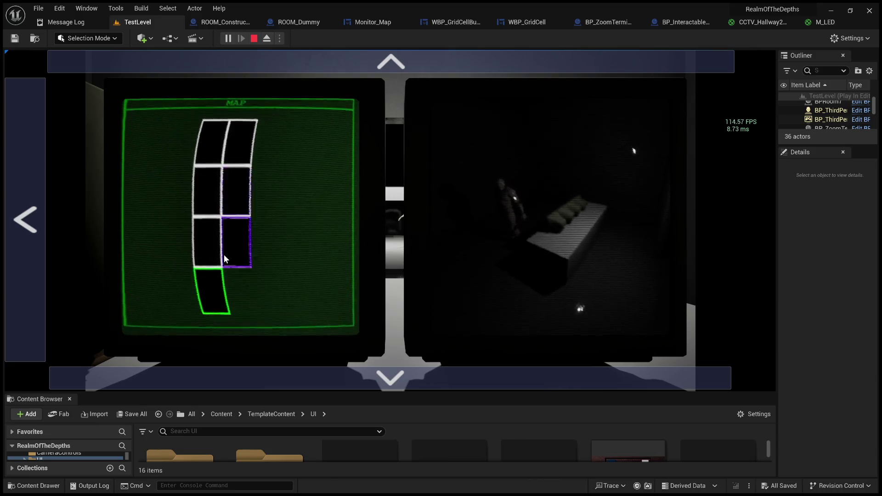
pyautogui.click(202, 309)
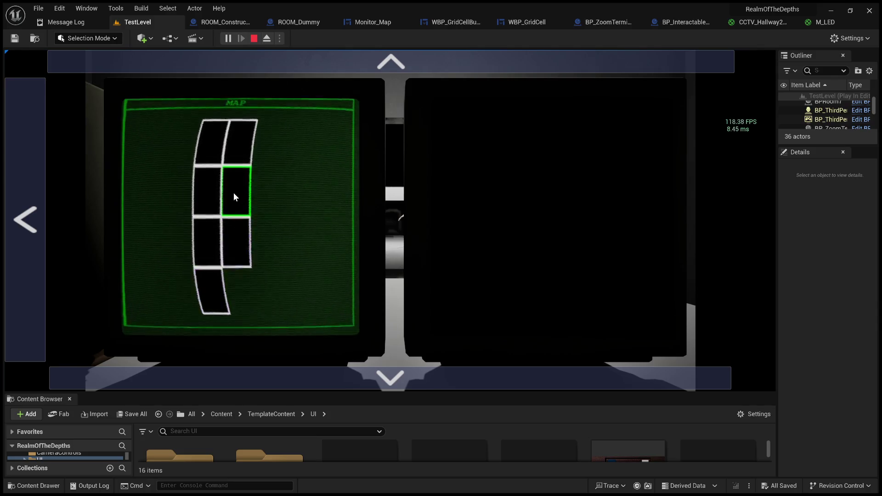
pyautogui.click(231, 210)
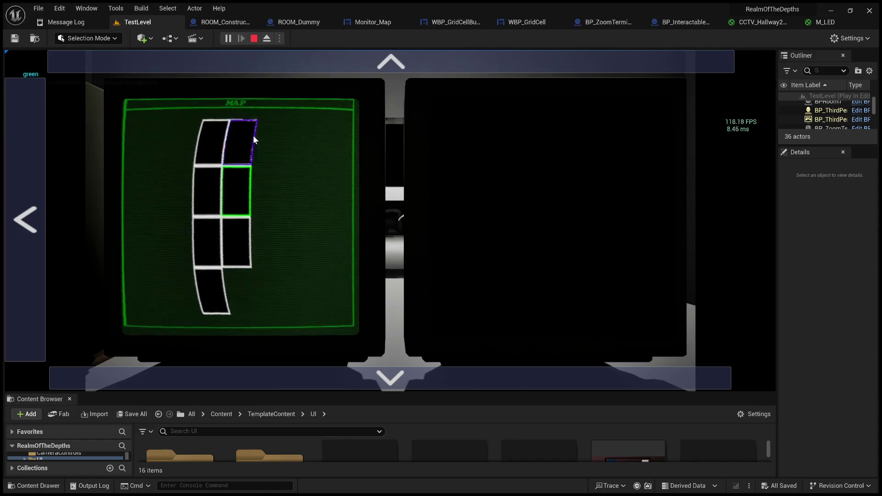
pyautogui.click(254, 39)
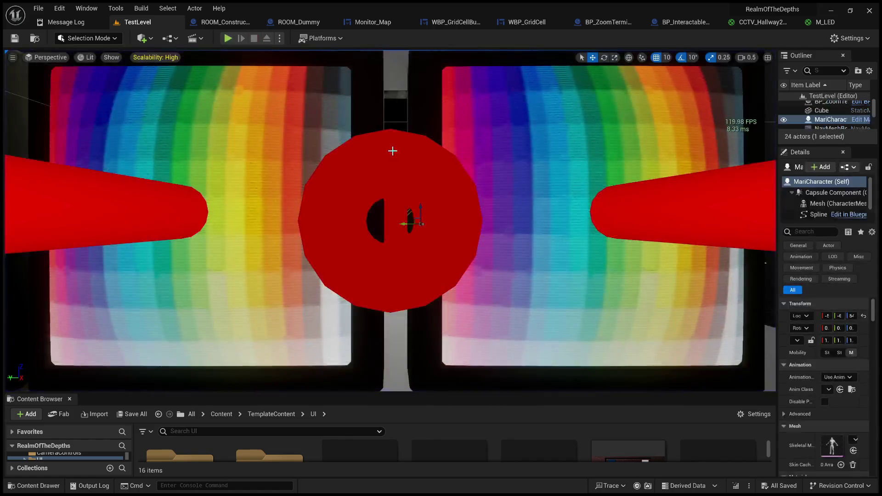
# Select the BPRoom7 CCTV camera and frame the view on it.
pyautogui.moveTo(395, 221)
pyautogui.mouseDown()
pyautogui.moveTo(396, 239)
pyautogui.moveTo(363, 280)
pyautogui.mouseUp()
pyautogui.moveTo(349, 92)
pyautogui.mouseDown()
pyautogui.moveTo(349, 128)
pyautogui.moveTo(348, 93)
pyautogui.mouseUp()
pyautogui.click(324, 125)
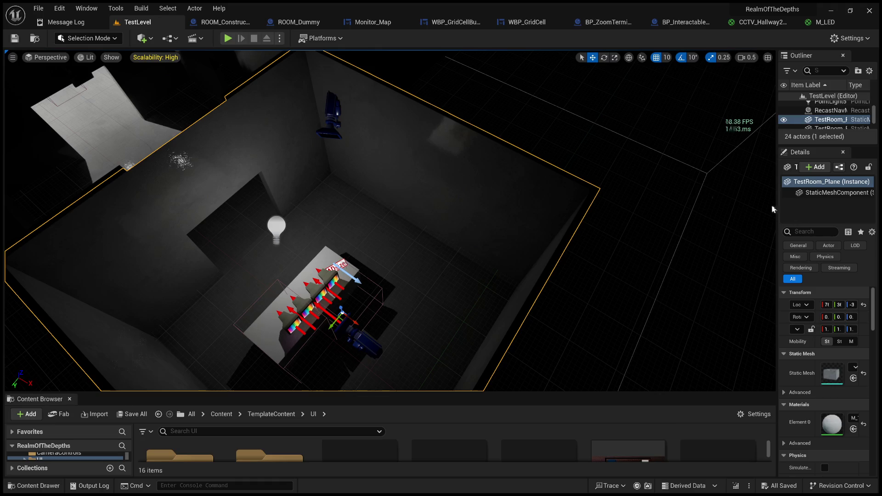
pyautogui.click(326, 127)
pyautogui.press('f')
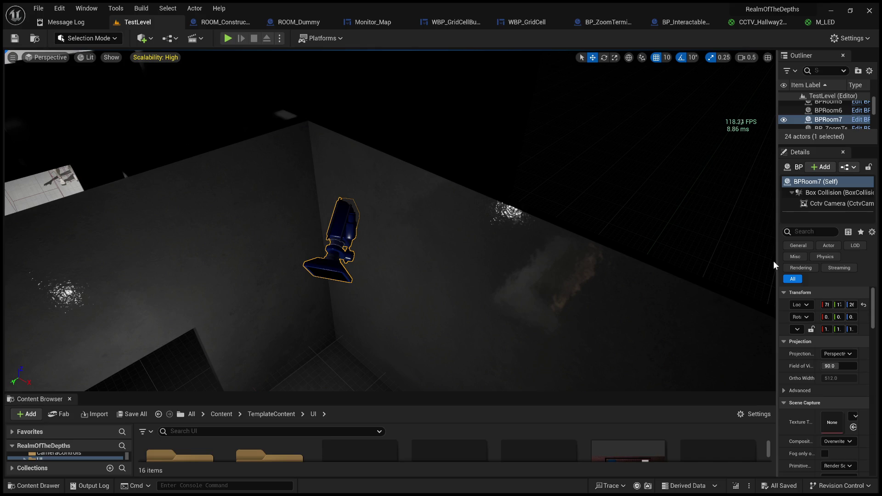
# Widen the Details panel and scroll through BPRoom7's Map Cells and Map Origin.
pyautogui.moveTo(777, 289); pyautogui.dragTo(500, 303)
pyautogui.scroll(-8, 566, 342)
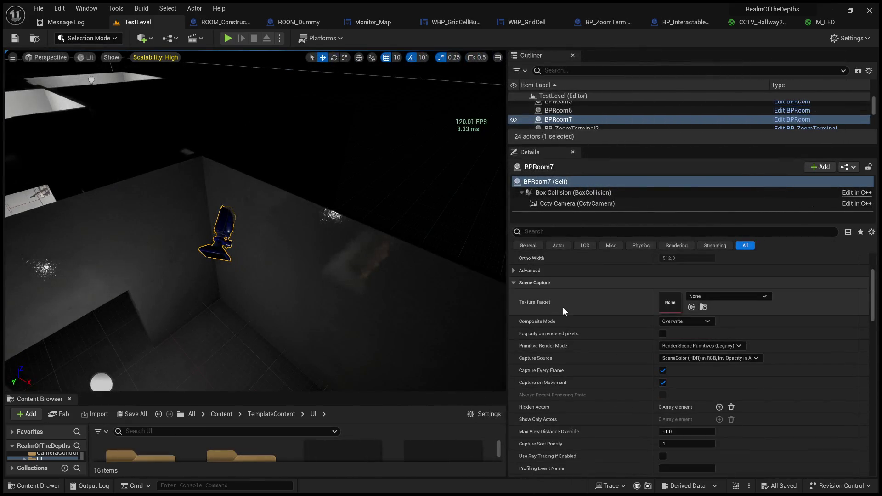
pyautogui.scroll(-3, 552, 350)
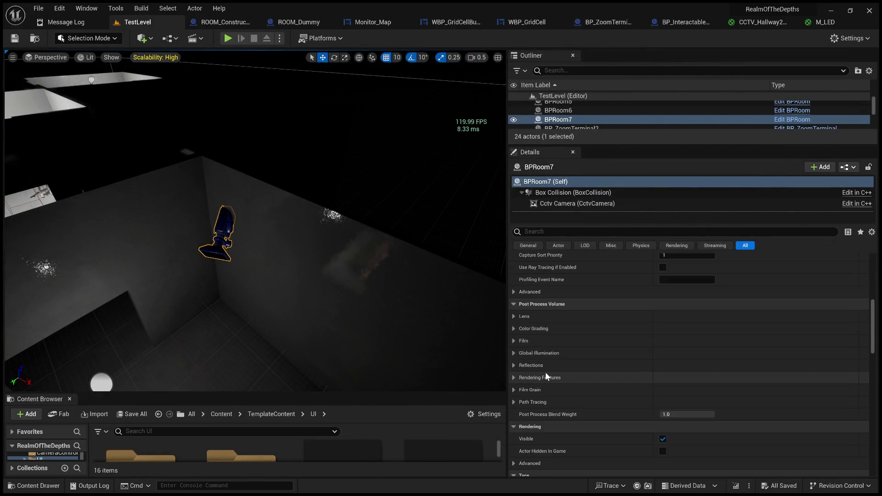
pyautogui.scroll(-4, 545, 371)
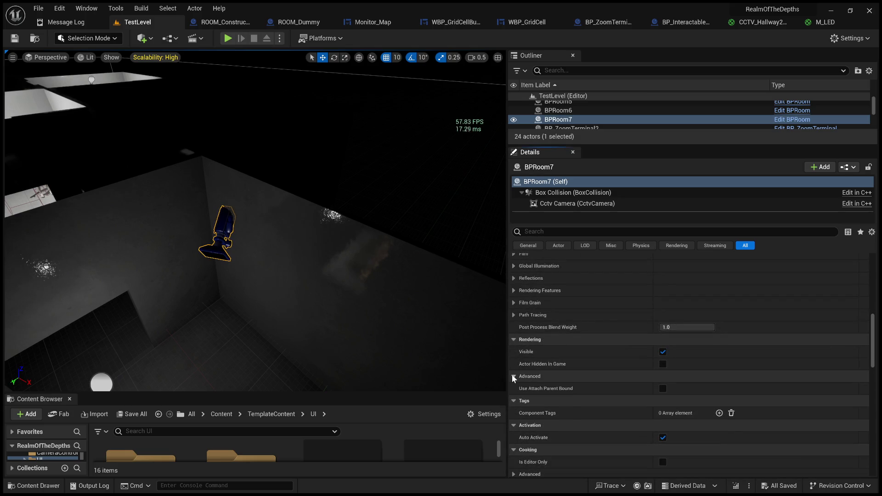
pyautogui.scroll(-6, 515, 395)
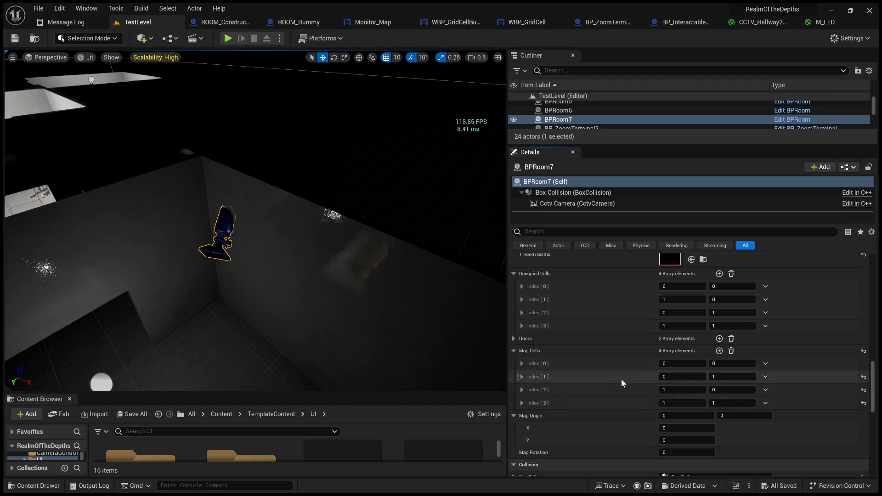
pyautogui.scroll(1, 573, 353)
pyautogui.scroll(1, 572, 350)
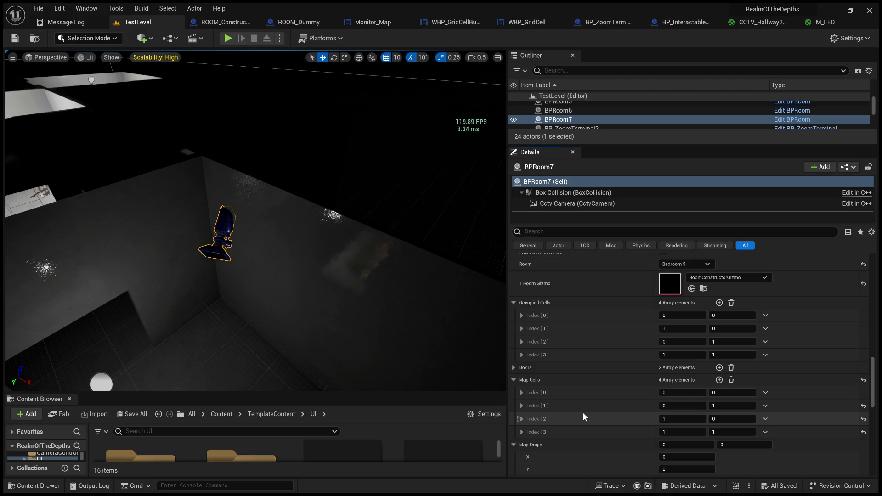
pyautogui.scroll(-6, 582, 412)
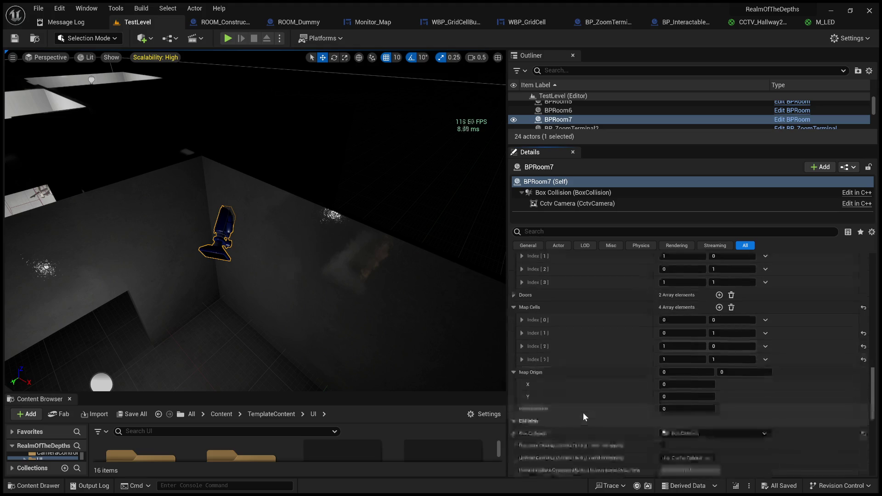
pyautogui.scroll(2, 255, 221)
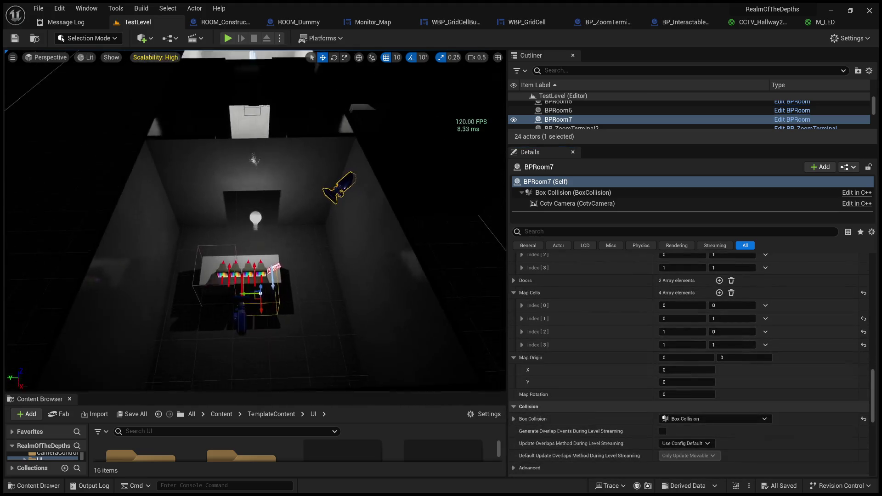
# Select TestRoom_Plane_004, then BPRoom3, whose five Map Cells end with 0,0 and origin X 2, Y 4.
pyautogui.moveTo(260, 248); pyautogui.dragTo(260, 248)
pyautogui.click(259, 248)
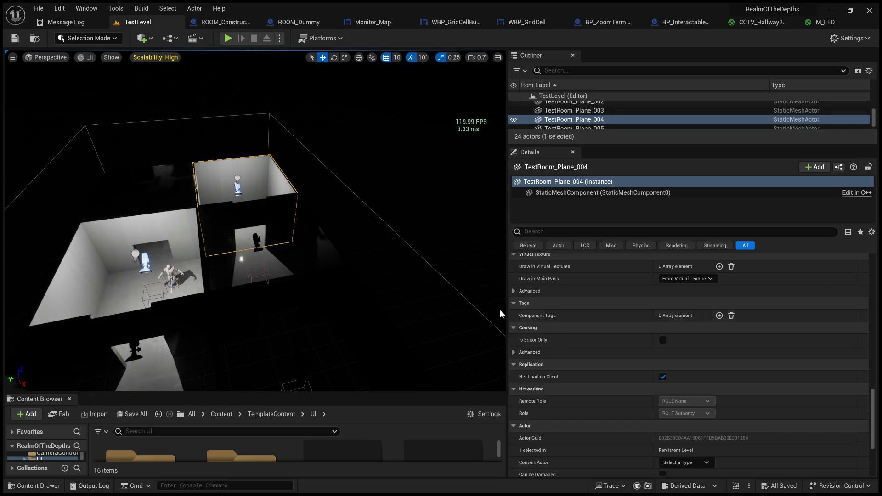
pyautogui.scroll(-5, 620, 400)
pyautogui.scroll(10, 536, 383)
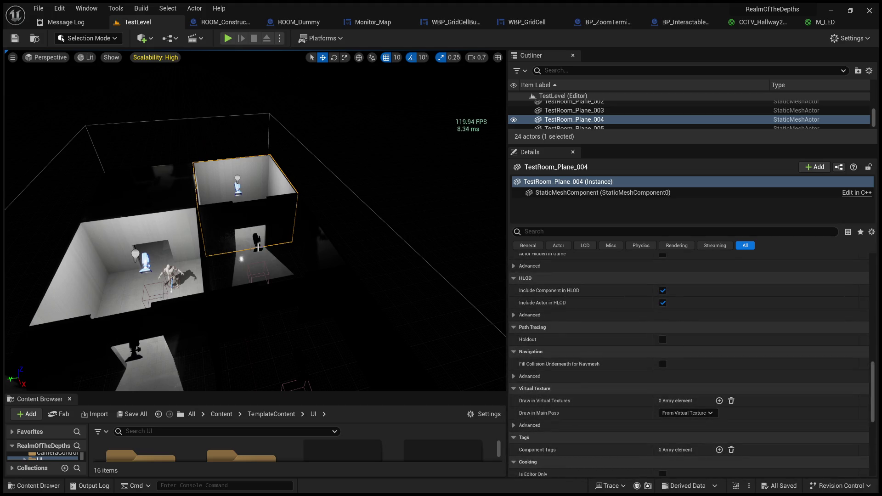
pyautogui.click(255, 245)
pyautogui.scroll(-5, 603, 384)
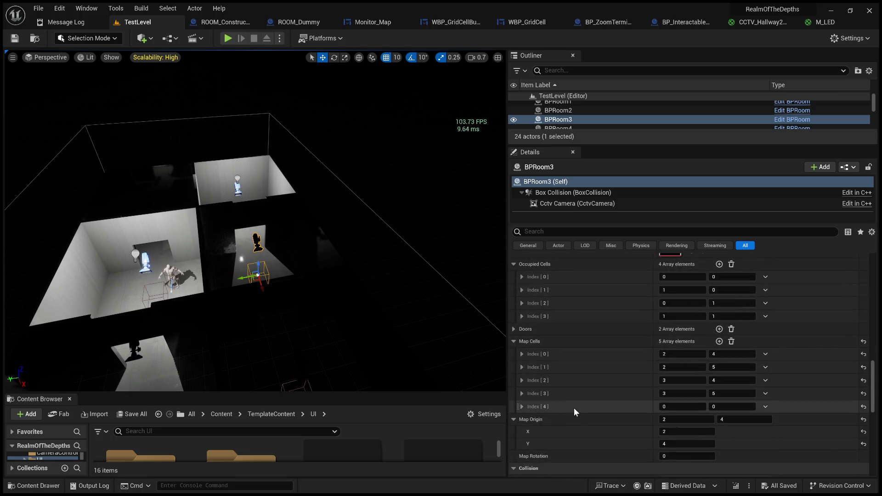
# Delete BPRoom3's Index [4] Map Cell, keeping 2,4 2,5 3,4 3,5, and save TestLevel.
pyautogui.moveTo(497, 364)
pyautogui.mouseDown()
pyautogui.moveTo(489, 400)
pyautogui.moveTo(337, 402)
pyautogui.mouseUp()
pyautogui.moveTo(335, 332); pyautogui.dragTo(159, 314)
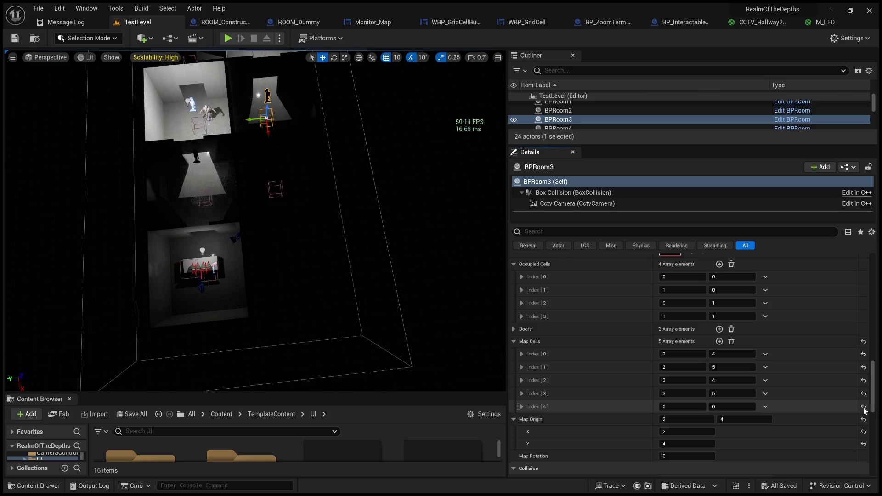
pyautogui.click(733, 342)
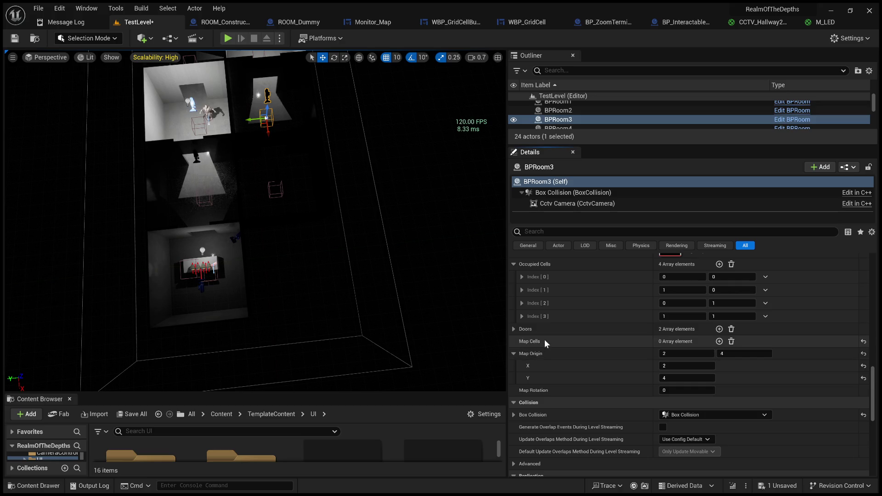
pyautogui.hotkey('ctrl', 'z')
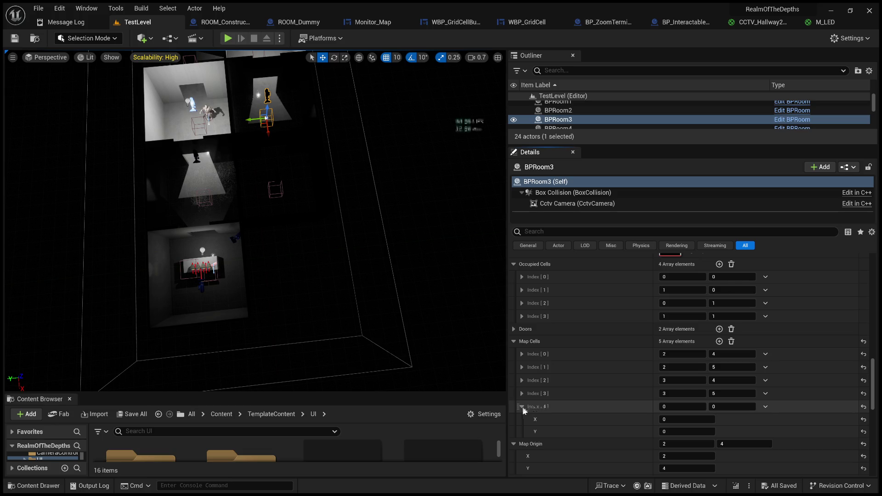
pyautogui.click(523, 408)
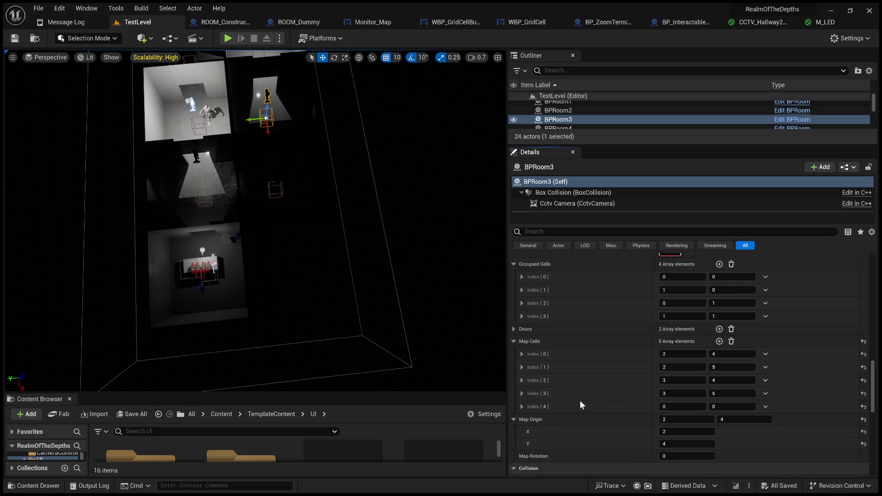
pyautogui.click(772, 407)
pyautogui.click(777, 431)
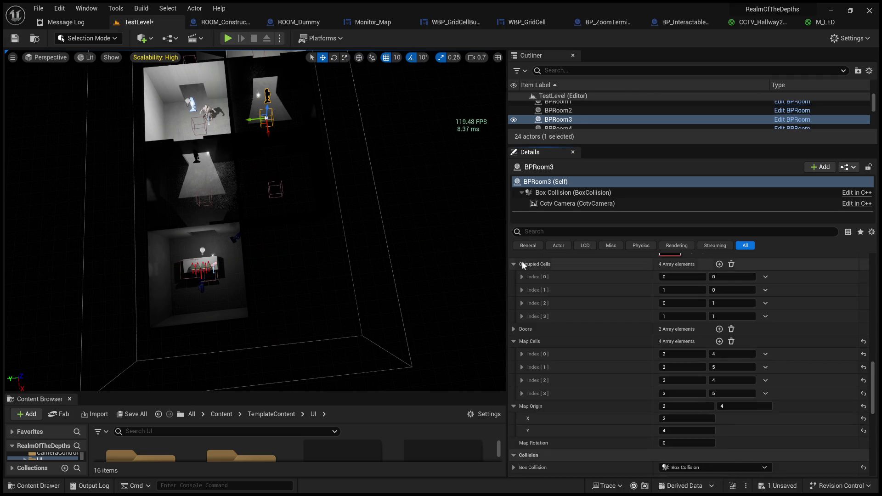
pyautogui.hotkey('ctrl', 's')
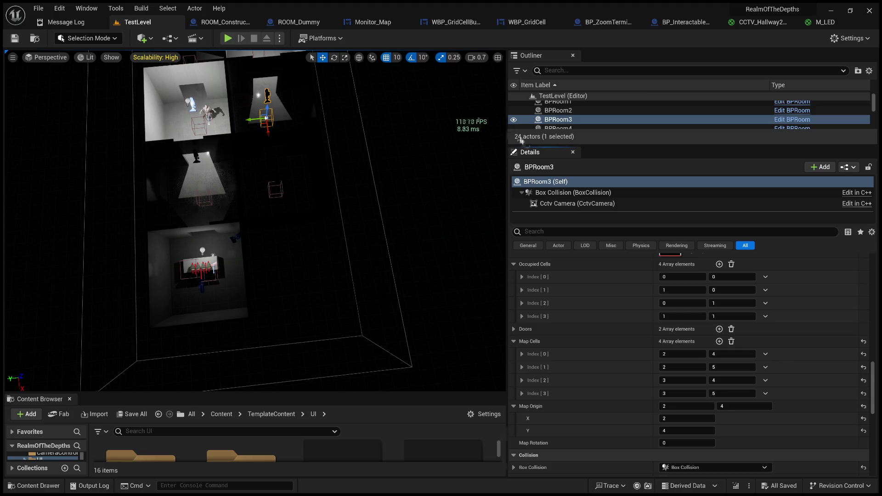
pyautogui.moveTo(508, 168); pyautogui.dragTo(764, 168)
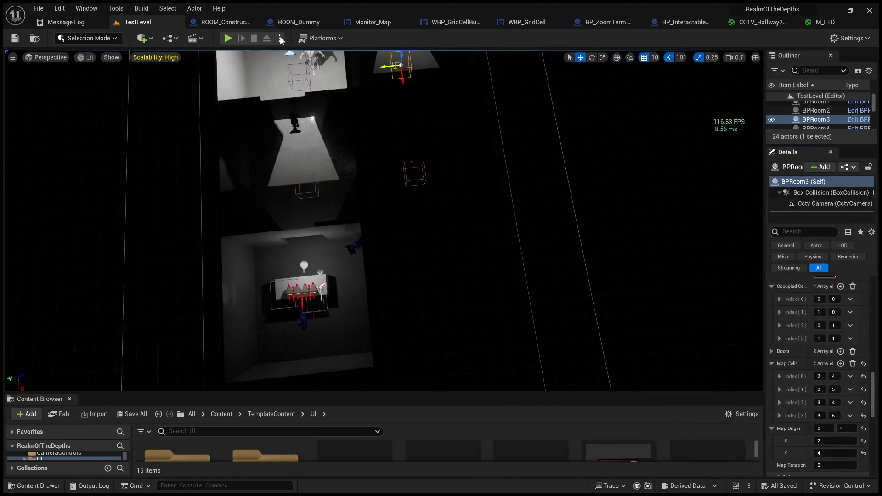
# Play TestLevel, click four map cells to switch camera feeds, then stop the session.
pyautogui.hotkey('alt', 'p')
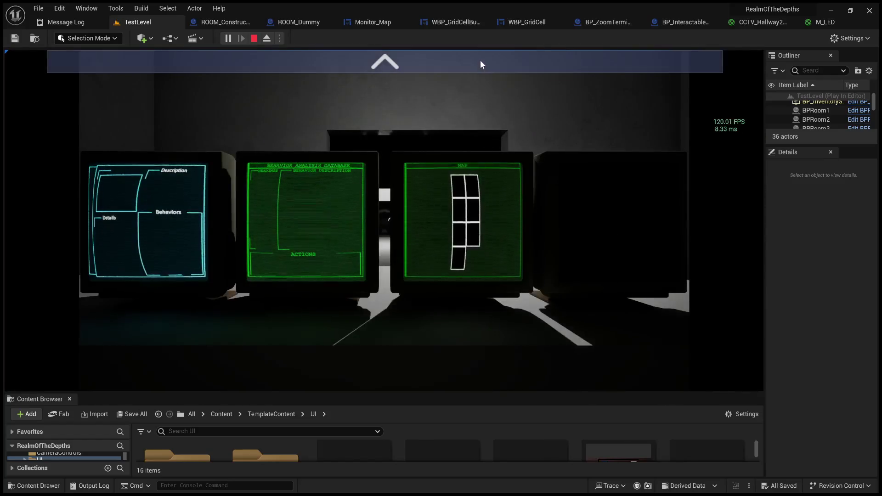
pyautogui.click(481, 64)
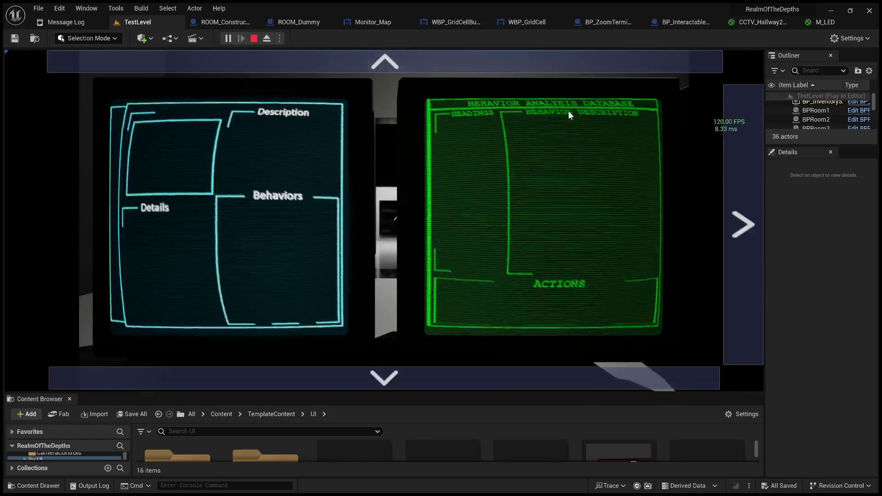
pyautogui.click(751, 198)
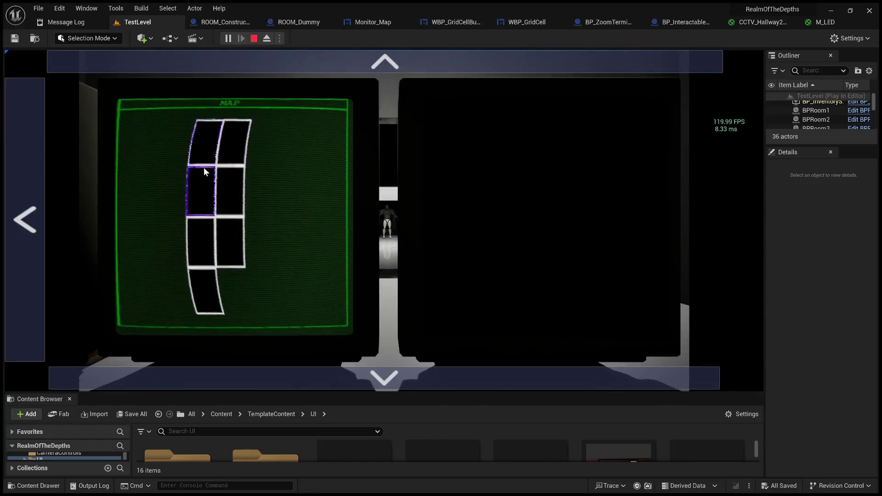
pyautogui.click(213, 304)
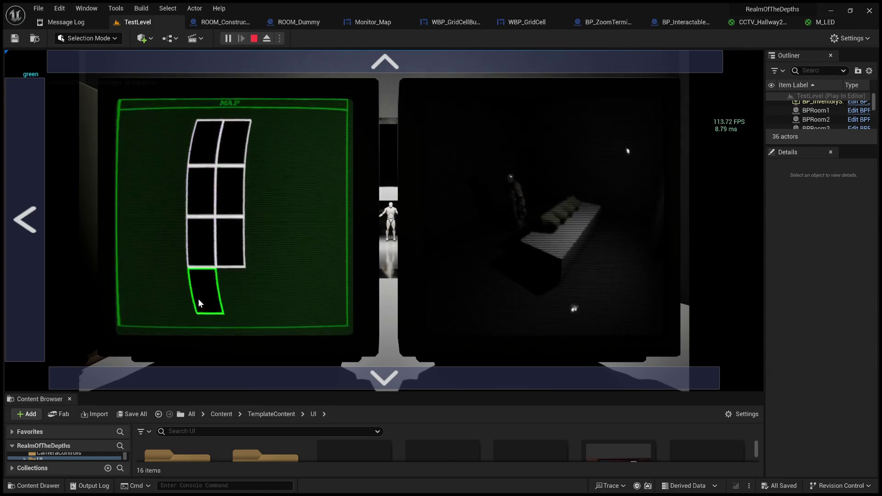
pyautogui.click(205, 170)
pyautogui.click(210, 152)
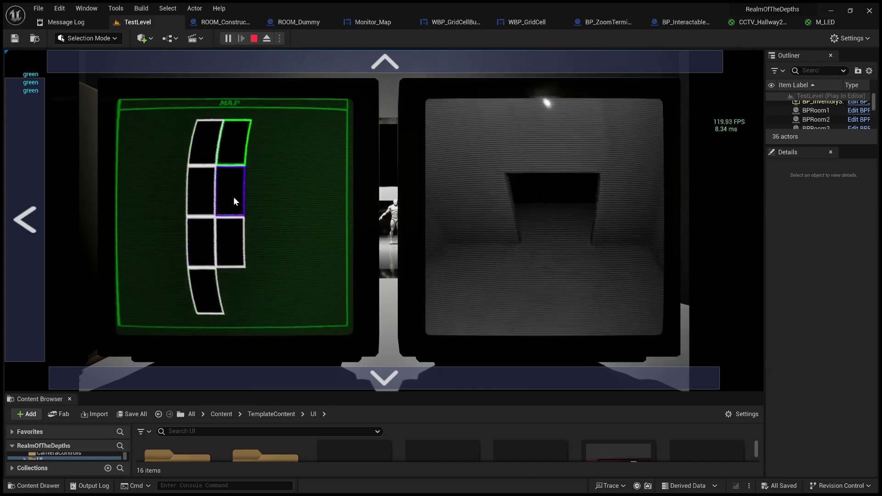
pyautogui.click(209, 244)
pyautogui.click(253, 42)
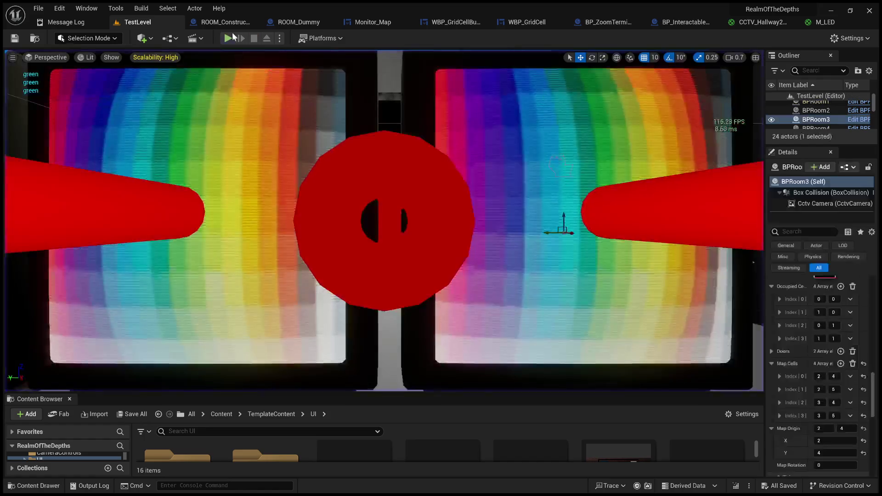
pyautogui.click(378, 22)
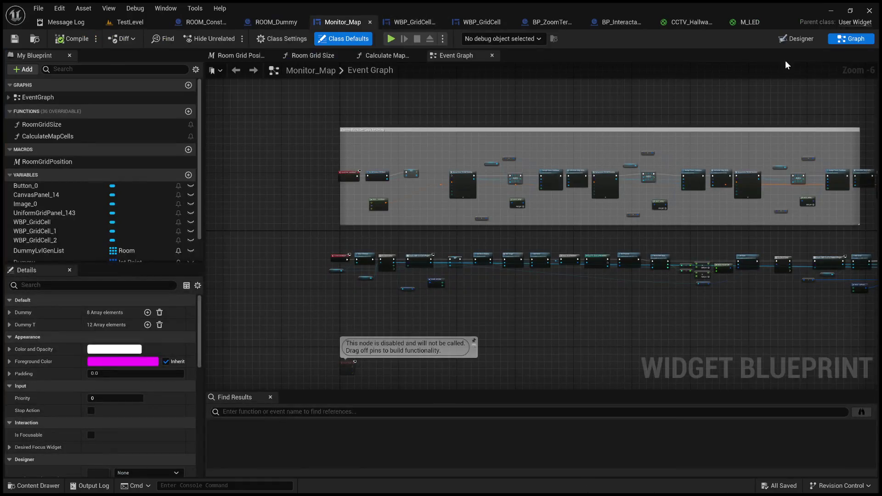
# Raise ScaleBox_0's bottom edge and bottom-left anchor in the Monitor_Map designer.
pyautogui.click(797, 39)
pyautogui.click(393, 227)
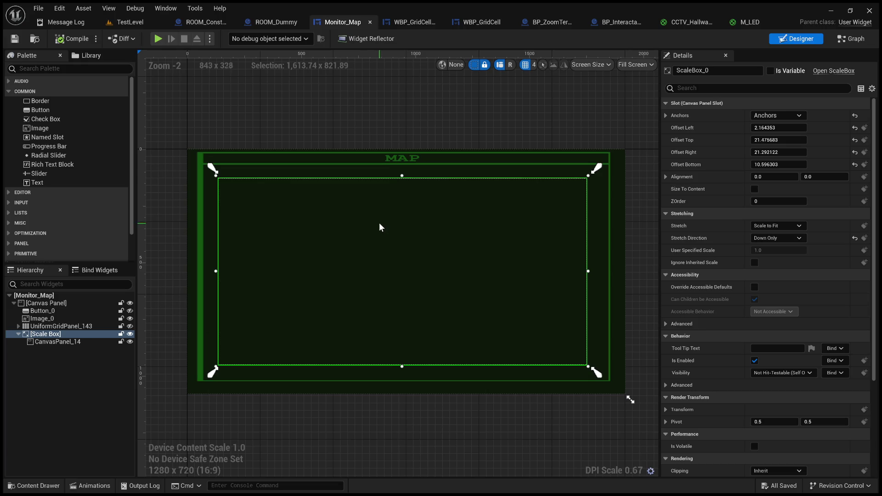
pyautogui.moveTo(402, 365); pyautogui.dragTo(405, 349)
pyautogui.moveTo(217, 374); pyautogui.dragTo(216, 354)
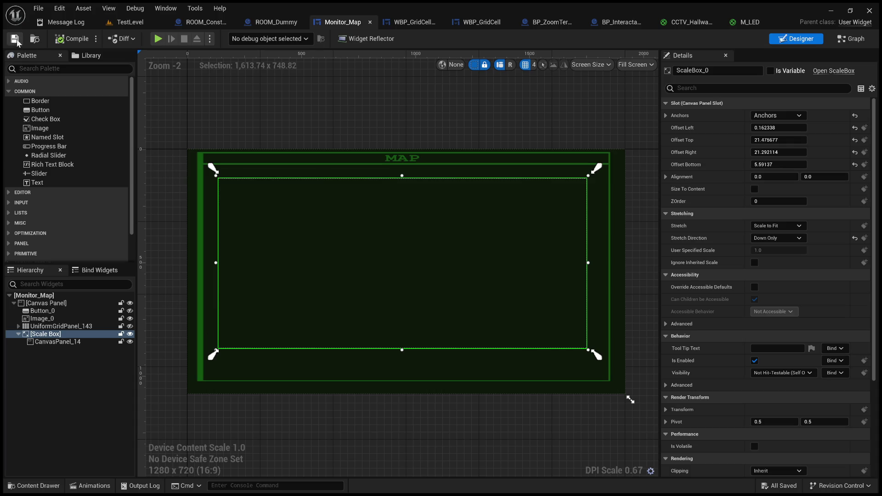
# Play TestLevel and inspect the map monitor close up, then stop the session.
pyautogui.click(134, 23)
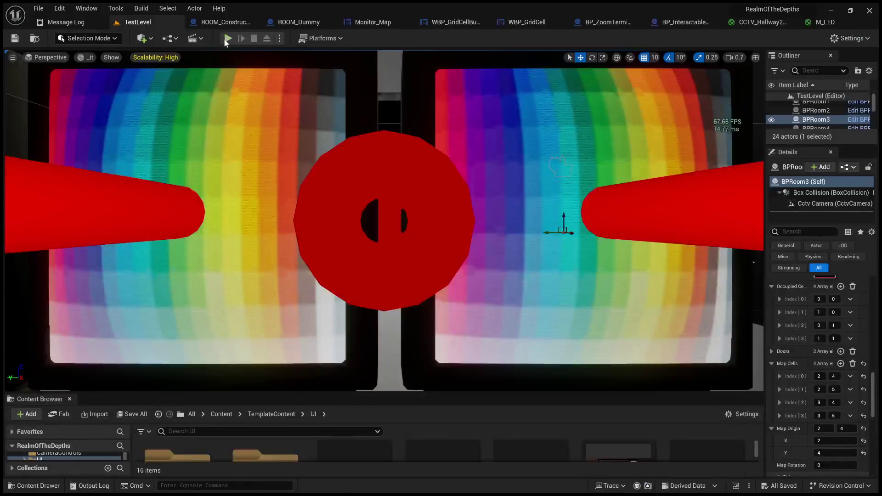
pyautogui.click(227, 38)
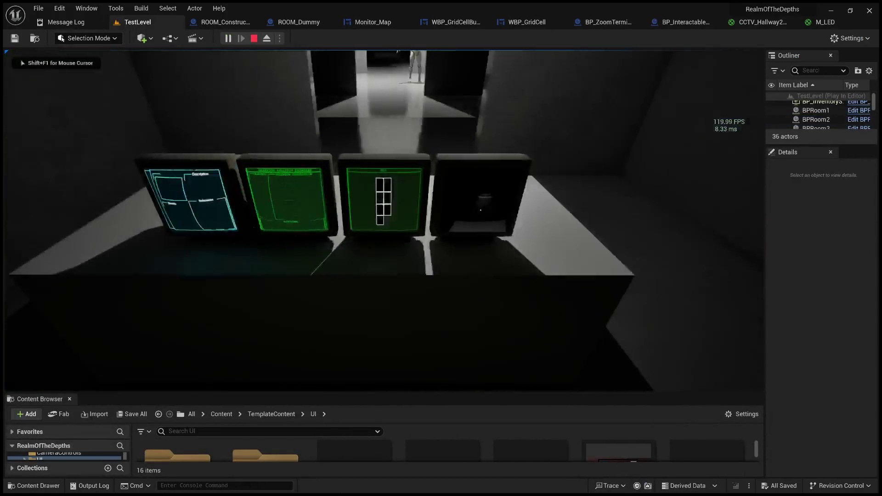
pyautogui.press('e')
pyautogui.click(456, 70)
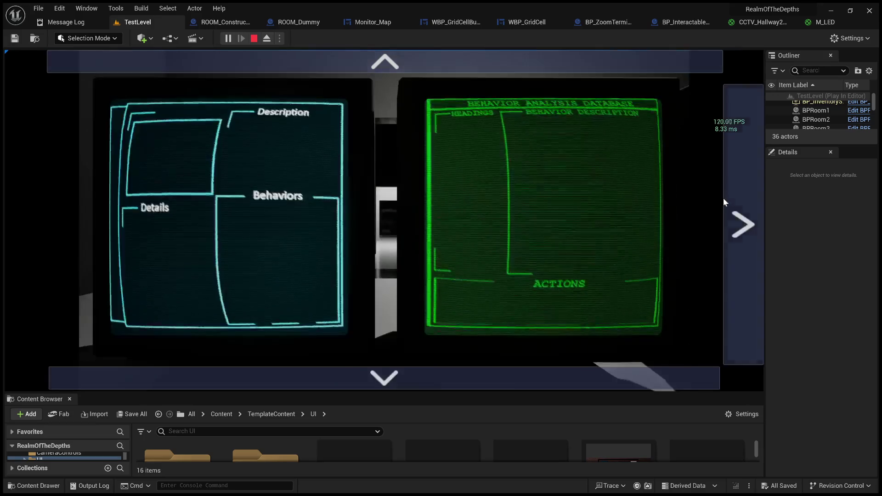
pyautogui.click(725, 202)
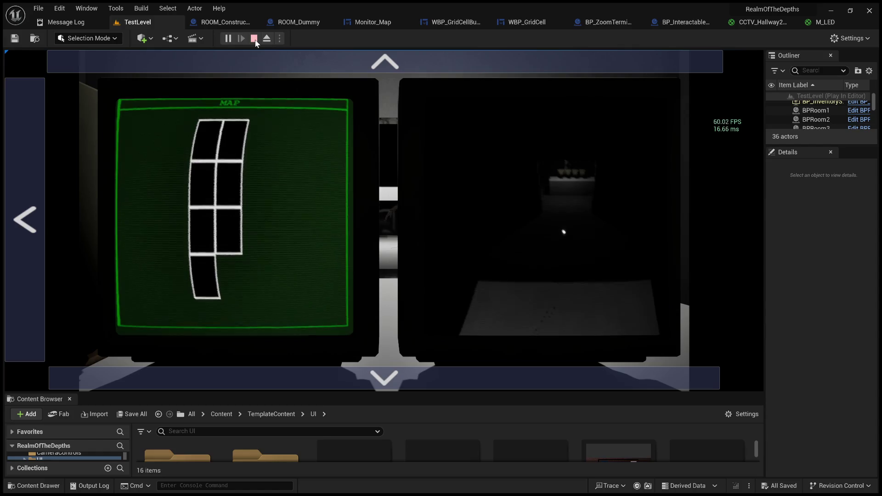
pyautogui.click(312, 64)
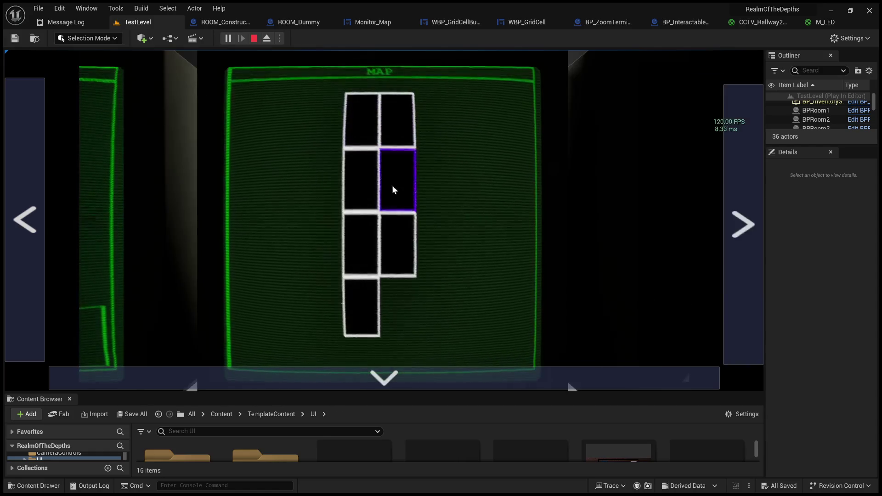
pyautogui.click(385, 375)
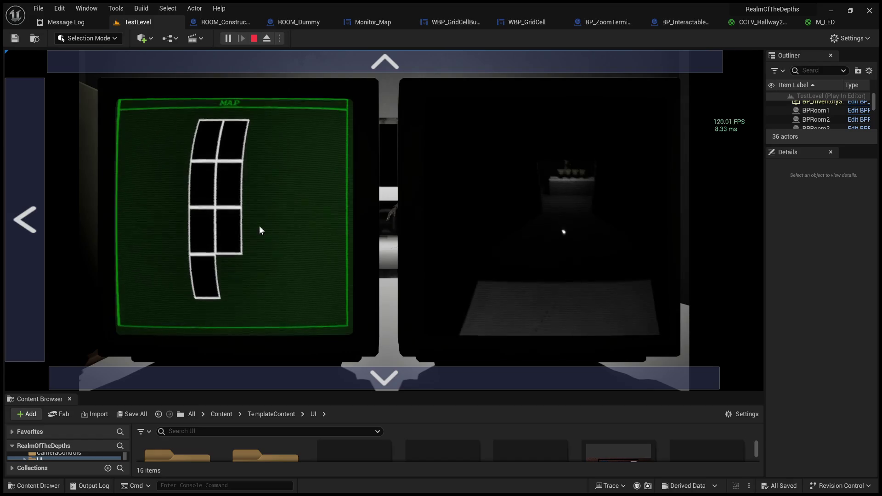
pyautogui.click(254, 38)
pyautogui.click(243, 27)
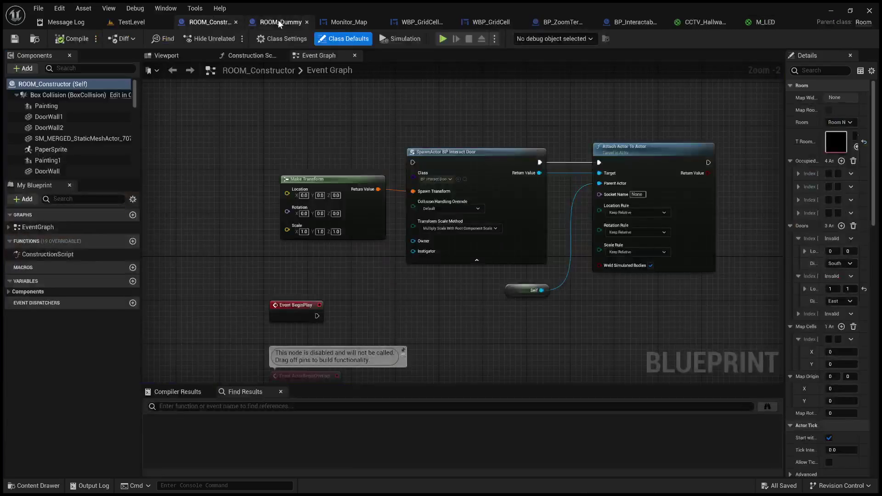
# Return to Monitor_Map's layout and undo the scale box resize.
pyautogui.click(278, 20)
pyautogui.click(324, 24)
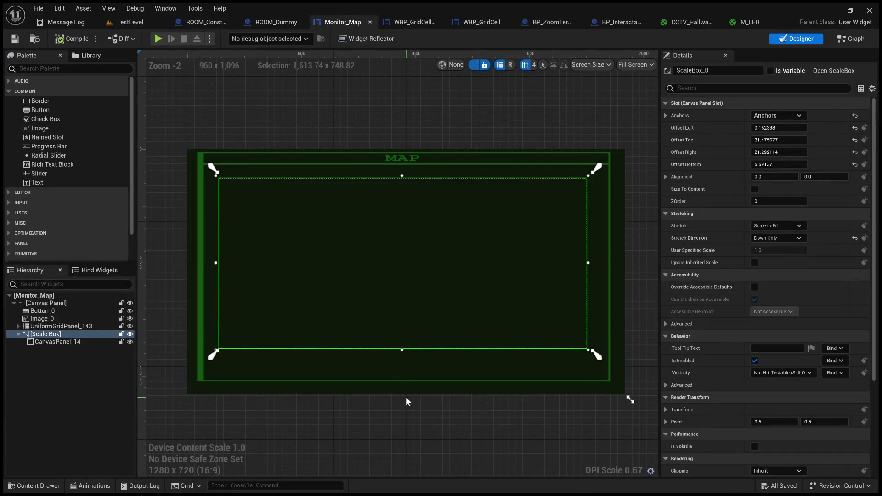
pyautogui.hotkey('ctrl', 'z')
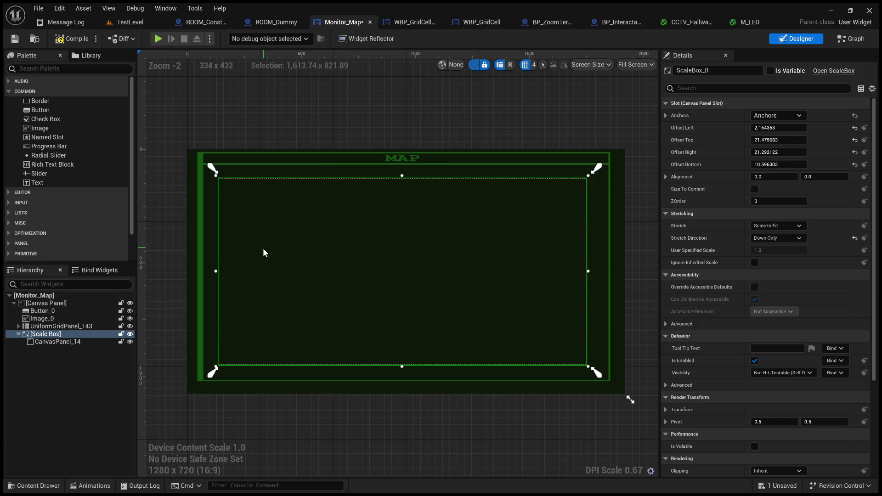
pyautogui.scroll(-2, 60, 173)
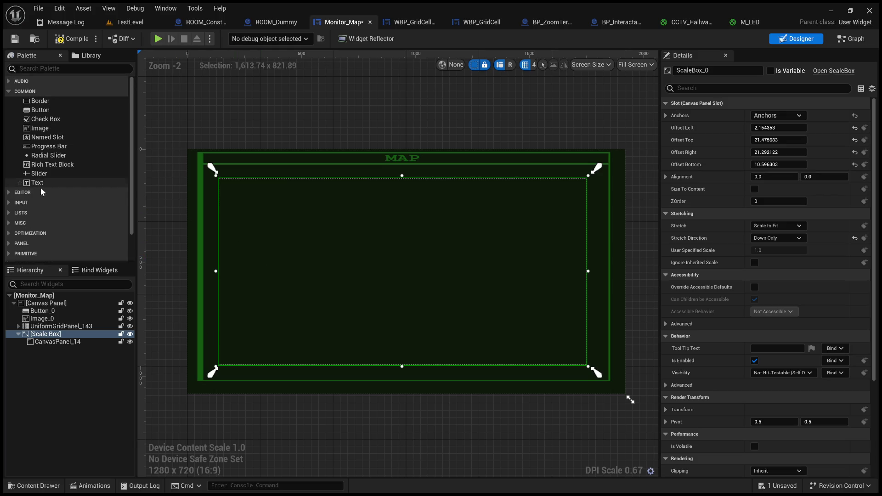
# Add a full-size Size Box, move CanvasPanel_14 into it, compile, and play TestLevel.
pyautogui.click(58, 68)
pyautogui.write('siz')
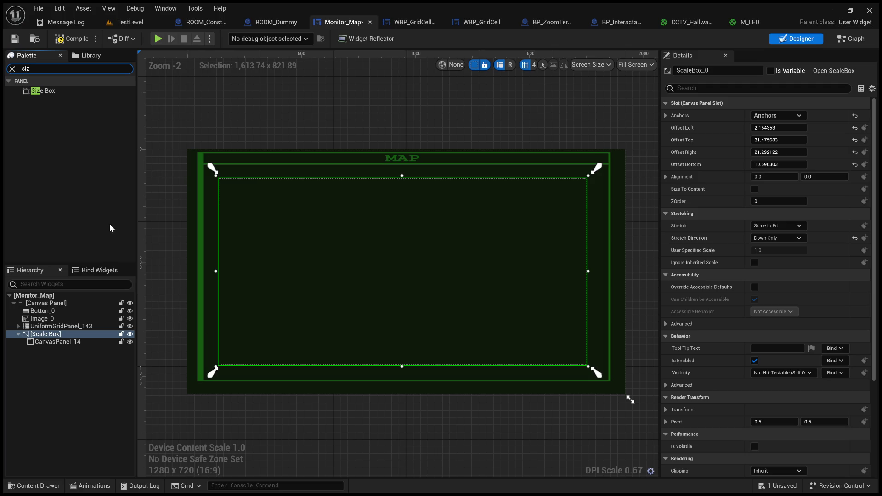
pyautogui.moveTo(40, 90)
pyautogui.mouseDown()
pyautogui.moveTo(198, 214)
pyautogui.moveTo(220, 188)
pyautogui.moveTo(536, 355)
pyautogui.moveTo(588, 366)
pyautogui.mouseUp()
pyautogui.moveTo(193, 154)
pyautogui.mouseDown()
pyautogui.moveTo(522, 362)
pyautogui.moveTo(596, 380)
pyautogui.moveTo(594, 369)
pyautogui.mouseUp()
pyautogui.moveTo(186, 149); pyautogui.dragTo(213, 175)
pyautogui.moveTo(57, 342); pyautogui.dragTo(46, 350)
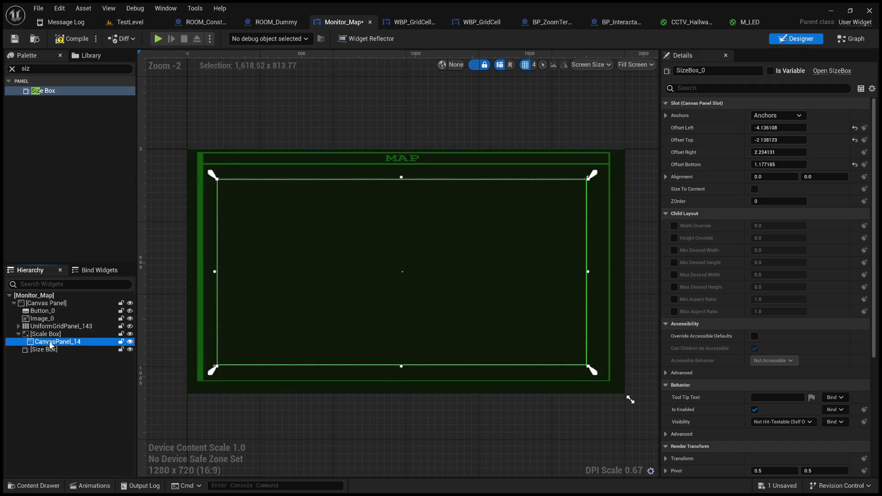
pyautogui.click(69, 40)
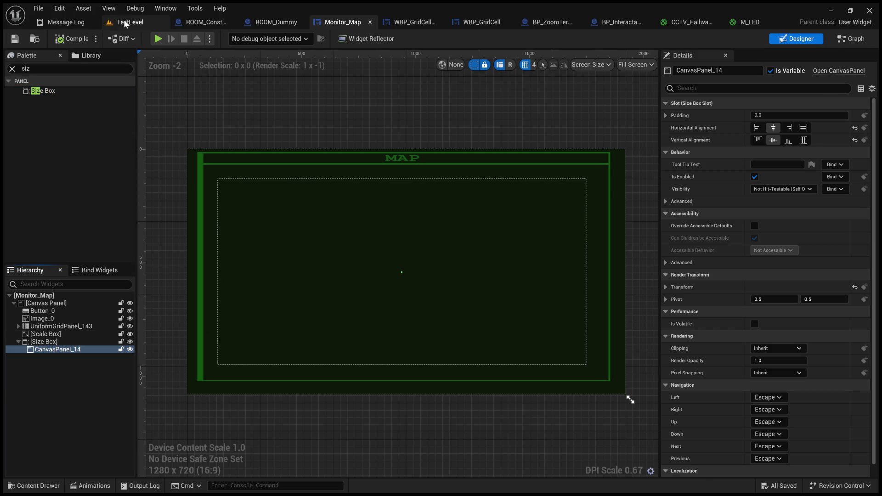
pyautogui.click(129, 21)
pyautogui.click(227, 38)
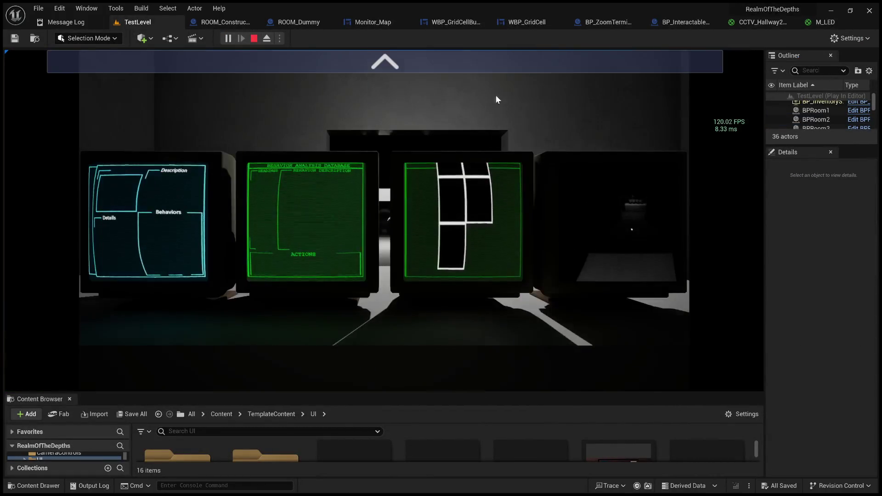
# Zoom into the monitors to see the oversized map grid cells, then stop playing.
pyautogui.click(485, 58)
pyautogui.click(744, 225)
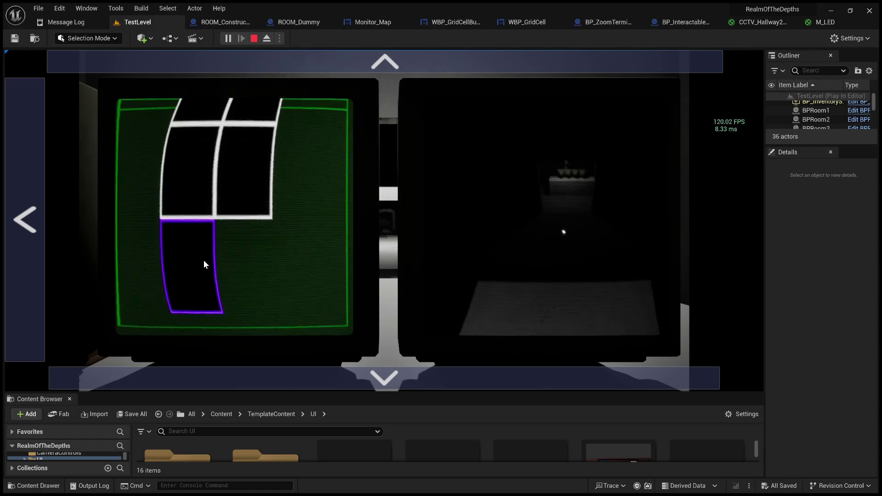
pyautogui.click(255, 40)
pyautogui.click(226, 23)
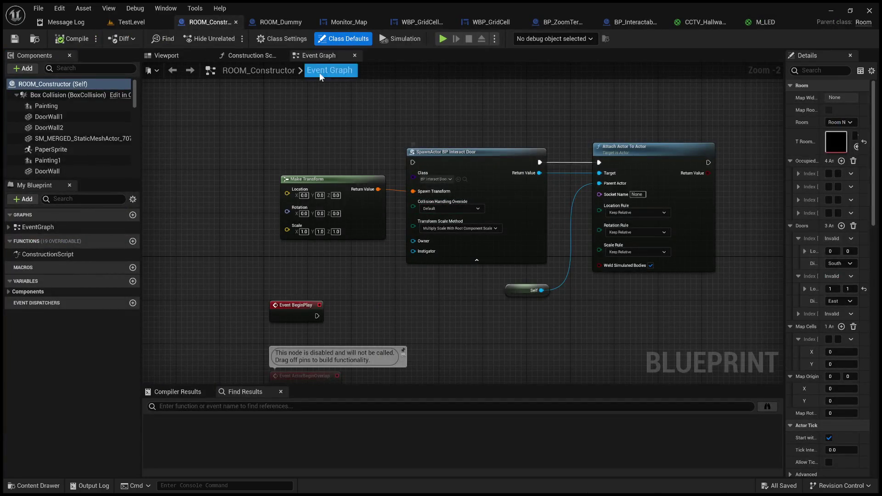
# Look over ROOM_Constructor's Construction Script and Viewport, then return to Monitor_Map's layout.
pyautogui.click(265, 56)
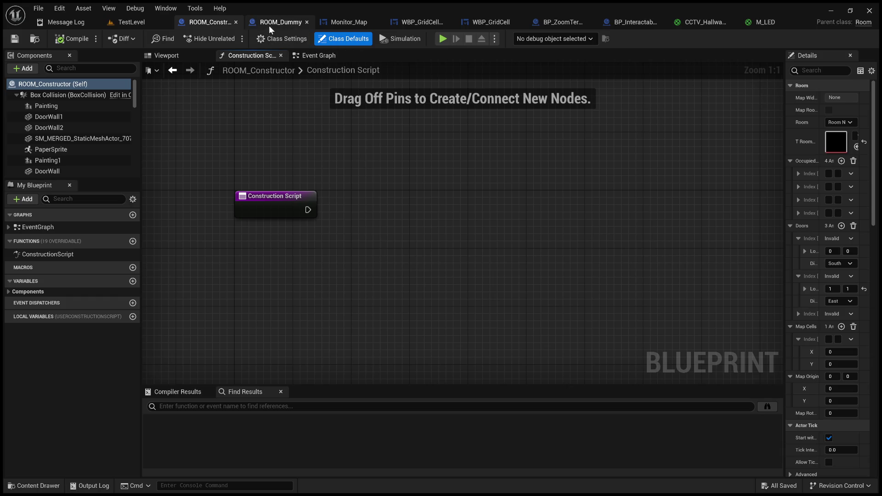
pyautogui.click(188, 56)
pyautogui.click(270, 56)
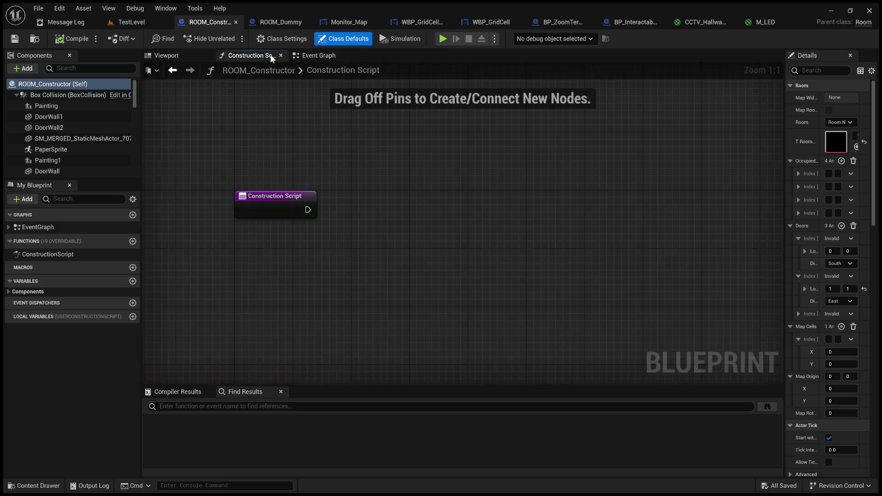
pyautogui.click(349, 22)
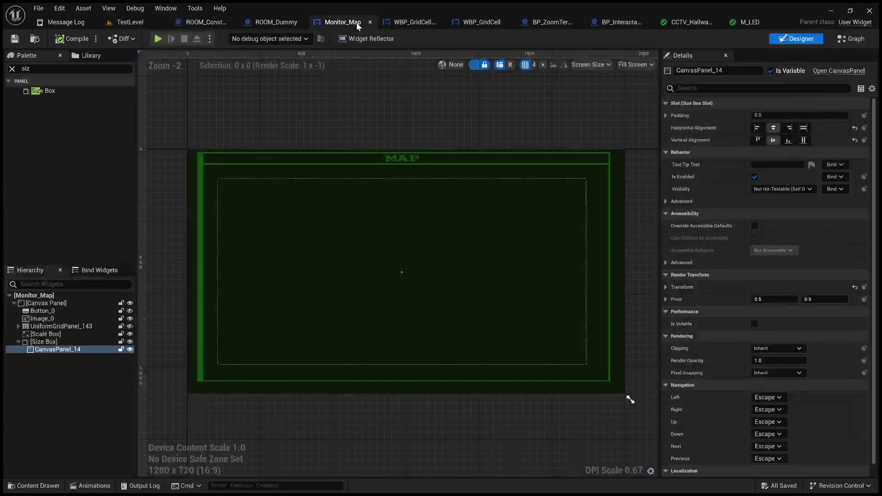
# Move CanvasPanel_14 back under the Scale Box, delete the Size Box, compile and save.
pyautogui.moveTo(58, 350); pyautogui.dragTo(46, 334)
pyautogui.click(46, 350)
pyautogui.press('Delete')
pyautogui.click(70, 41)
pyautogui.click(15, 39)
# Inspect WBP_GridCellButton's layout, including render transform and advanced interaction settings.
pyautogui.click(412, 22)
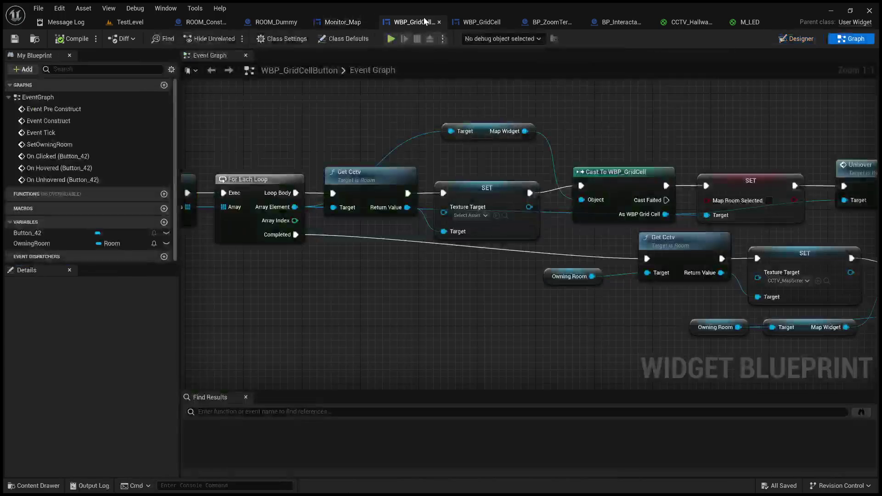
pyautogui.click(801, 39)
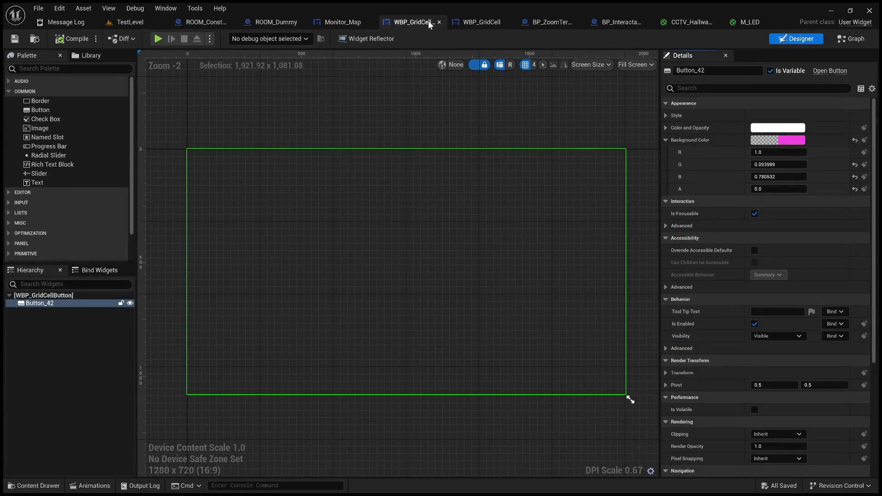
pyautogui.scroll(-5, 696, 366)
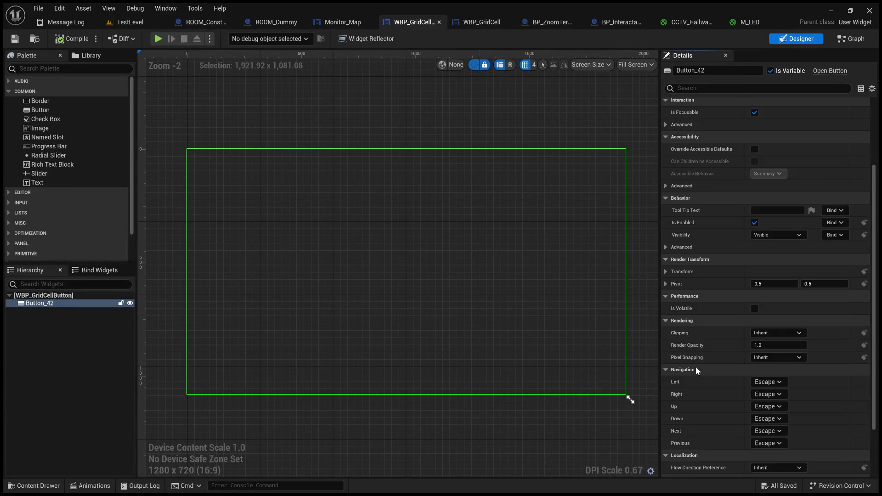
pyautogui.scroll(5, 696, 362)
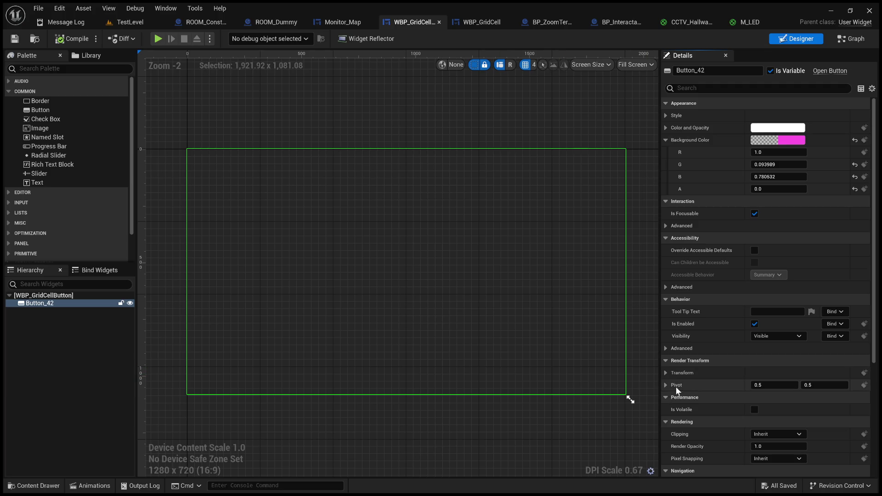
pyautogui.click(665, 373)
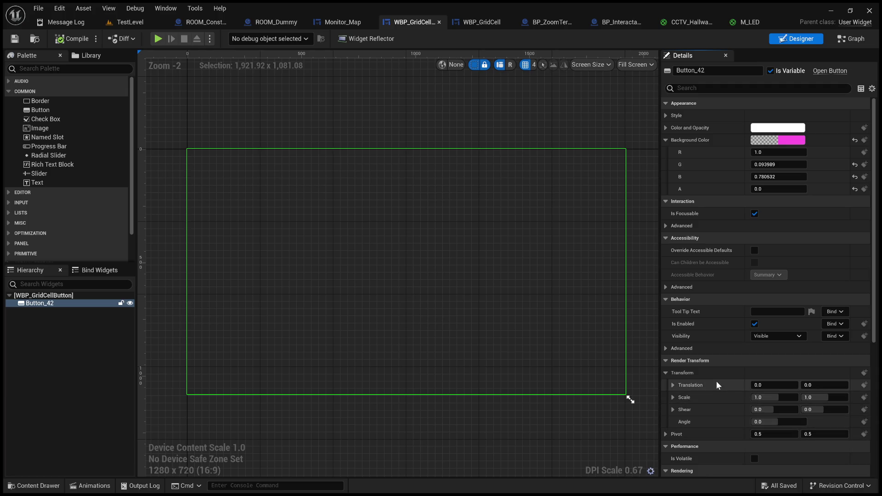
pyautogui.moveTo(658, 340); pyautogui.dragTo(593, 336)
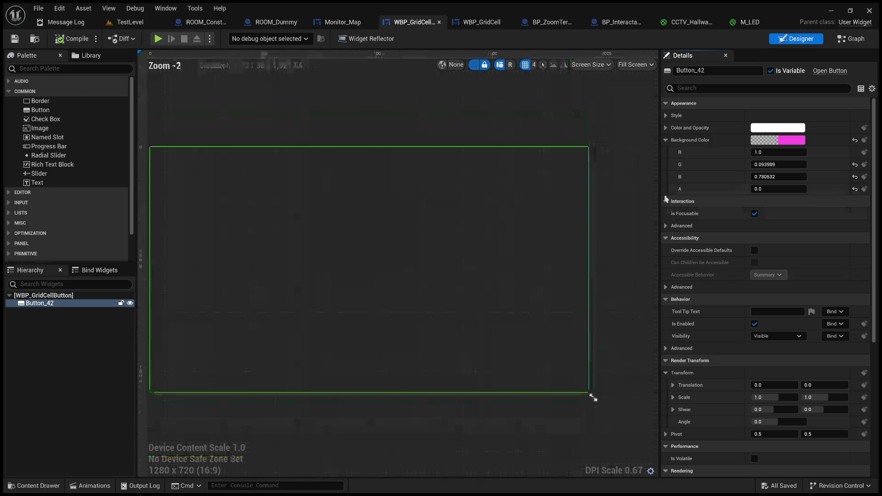
pyautogui.click(667, 226)
pyautogui.click(666, 225)
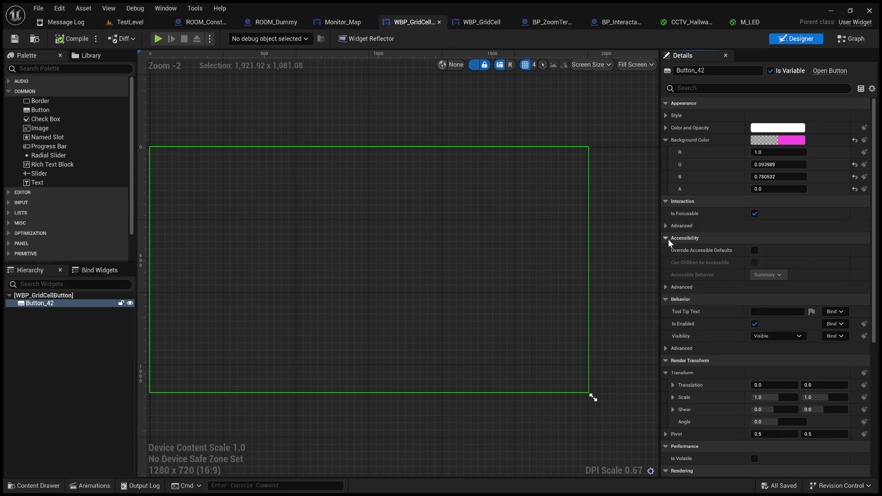
pyautogui.click(342, 22)
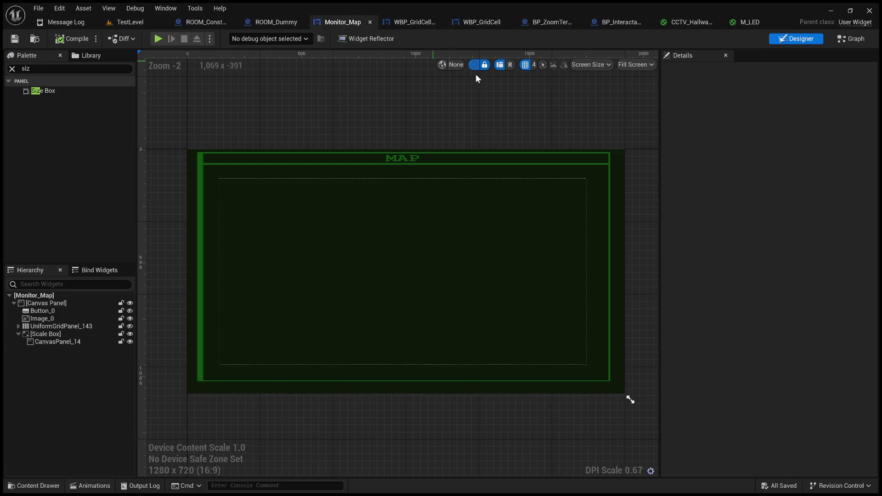
# Locate the Room Grid Size and Set Size nodes in Monitor_Map's event graph.
pyautogui.click(850, 40)
pyautogui.scroll(5, 567, 247)
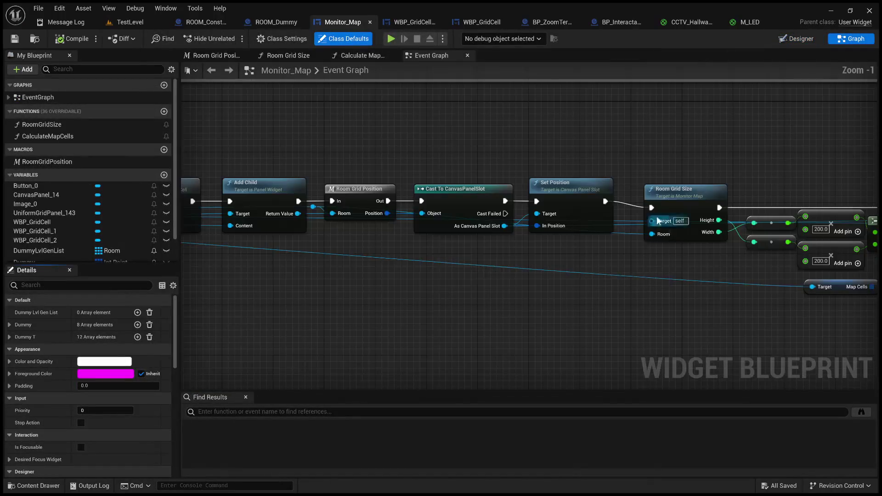
pyautogui.moveTo(671, 170); pyautogui.dragTo(638, 217)
pyautogui.moveTo(589, 188)
pyautogui.mouseDown()
pyautogui.moveTo(630, 189)
pyautogui.moveTo(195, 186)
pyautogui.mouseUp()
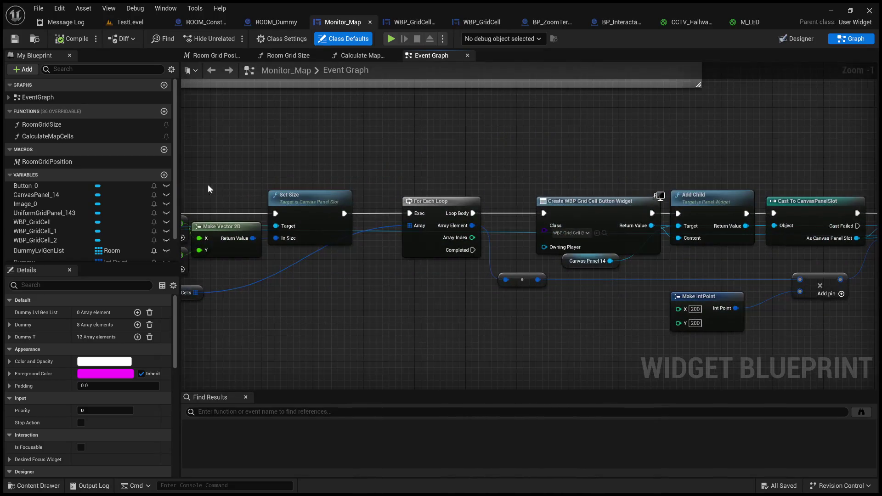
pyautogui.moveTo(598, 152)
pyautogui.mouseDown()
pyautogui.moveTo(304, 150)
pyautogui.moveTo(839, 155)
pyautogui.mouseUp()
pyautogui.scroll(-2, 561, 154)
pyautogui.moveTo(745, 152); pyautogui.dragTo(809, 163)
pyautogui.moveTo(220, 175); pyautogui.dragTo(307, 175)
pyautogui.moveTo(874, 157); pyautogui.dragTo(800, 159)
pyautogui.scroll(2, 799, 159)
pyautogui.moveTo(561, 162)
pyautogui.mouseDown()
pyautogui.moveTo(498, 141)
pyautogui.moveTo(458, 147)
pyautogui.mouseUp()
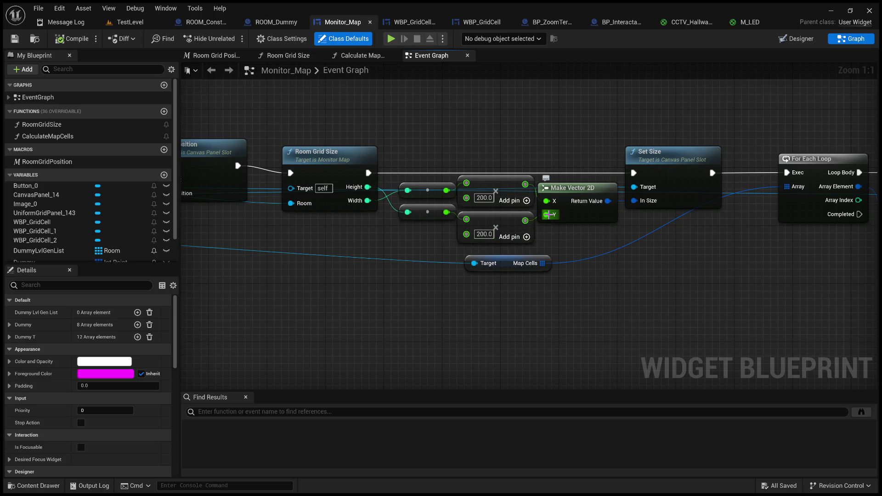
# Change the cell height in Make IntPoint Y and Set Size from 200 to 100.
pyautogui.click(484, 235)
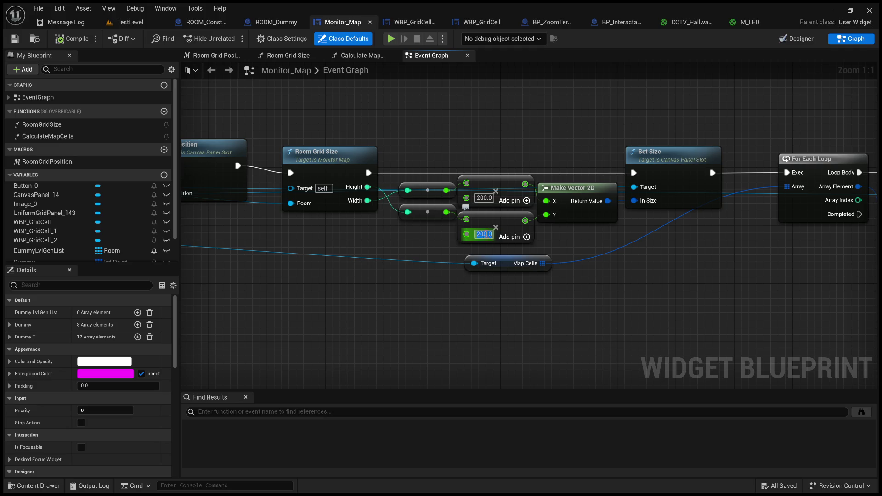
pyautogui.press('Return')
pyautogui.moveTo(577, 241)
pyautogui.mouseDown()
pyautogui.moveTo(388, 225)
pyautogui.moveTo(24, 257)
pyautogui.mouseUp()
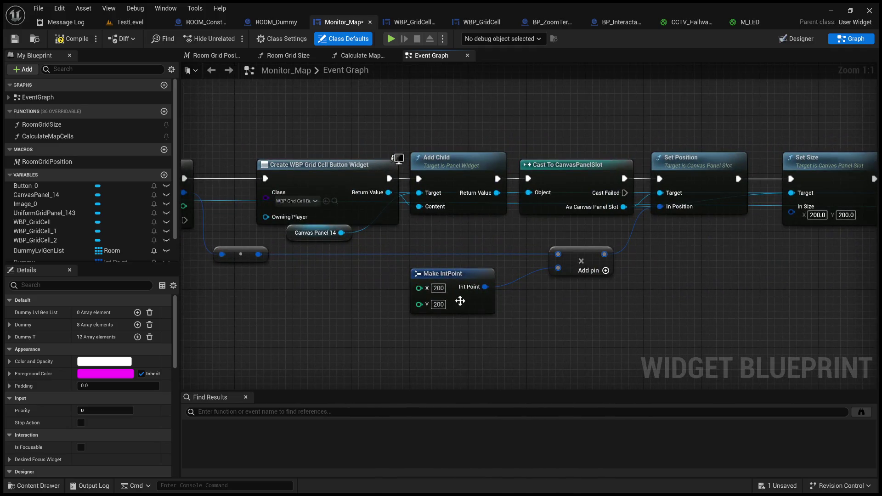
pyautogui.click(437, 305)
pyautogui.write('100')
pyautogui.press('Return')
pyautogui.moveTo(630, 310); pyautogui.dragTo(538, 299)
pyautogui.write('100')
pyautogui.press('Return')
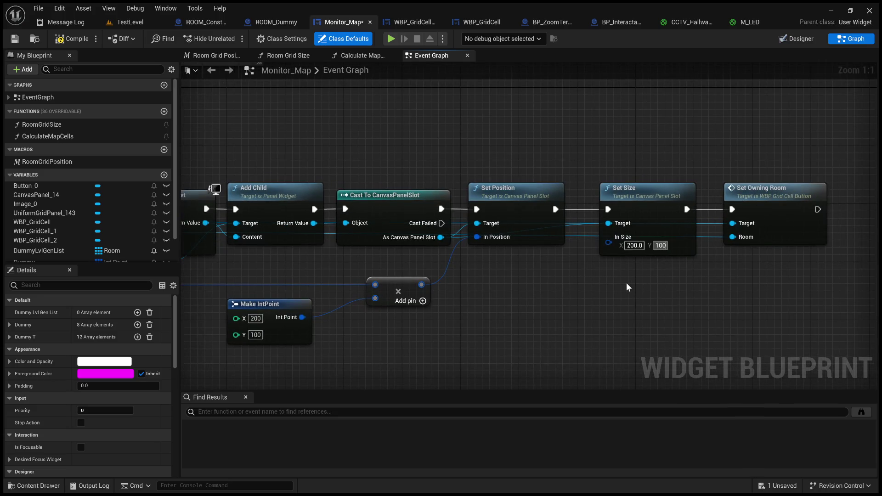
# Review the grid cell creation and room spawning sections of the event graph.
pyautogui.scroll(-1, 625, 276)
pyautogui.scroll(-1, 626, 277)
pyautogui.moveTo(508, 299)
pyautogui.mouseDown()
pyautogui.moveTo(588, 276)
pyautogui.moveTo(508, 291)
pyautogui.moveTo(549, 290)
pyautogui.mouseUp()
pyautogui.moveTo(571, 257)
pyautogui.mouseDown()
pyautogui.moveTo(465, 305)
pyautogui.moveTo(524, 313)
pyautogui.moveTo(722, 308)
pyautogui.moveTo(626, 304)
pyautogui.moveTo(640, 307)
pyautogui.moveTo(680, 443)
pyautogui.mouseUp()
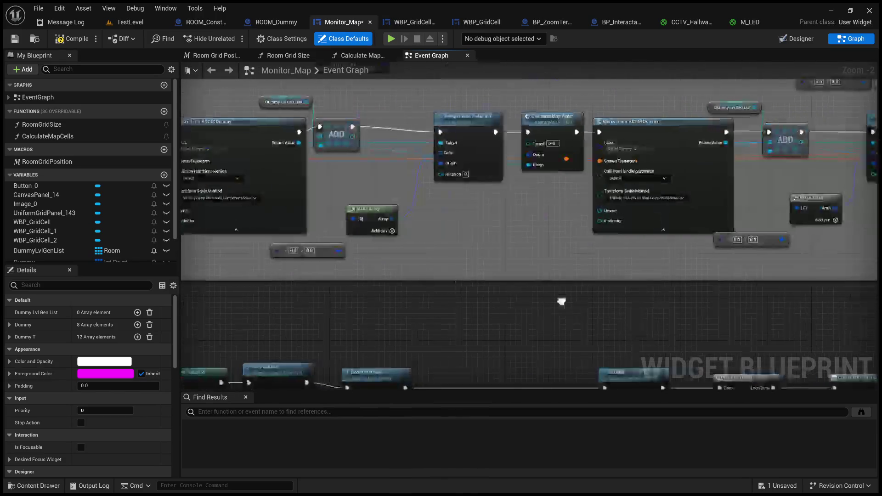
pyautogui.moveTo(423, 301); pyautogui.dragTo(355, 318)
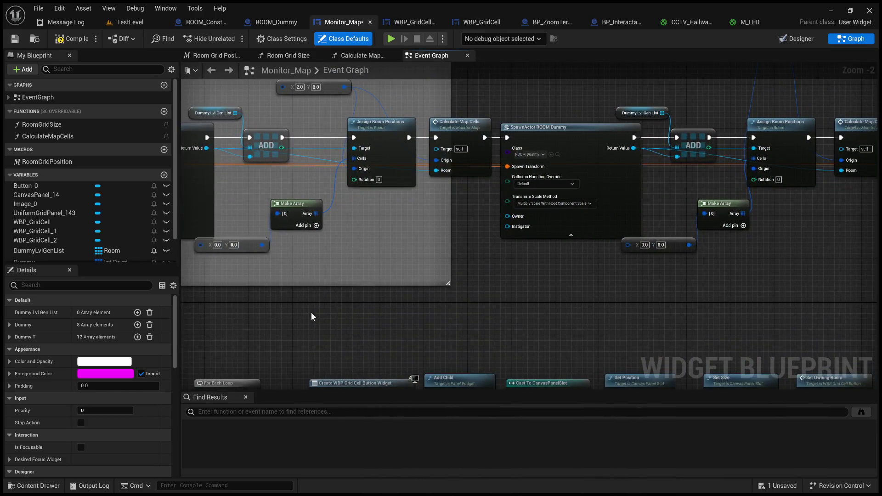
# Set the RoomGridPosition macro's Make IntPoint Y to 100, then inspect Calculate Map Cells and Room Grid Size.
pyautogui.doubleClick(57, 161)
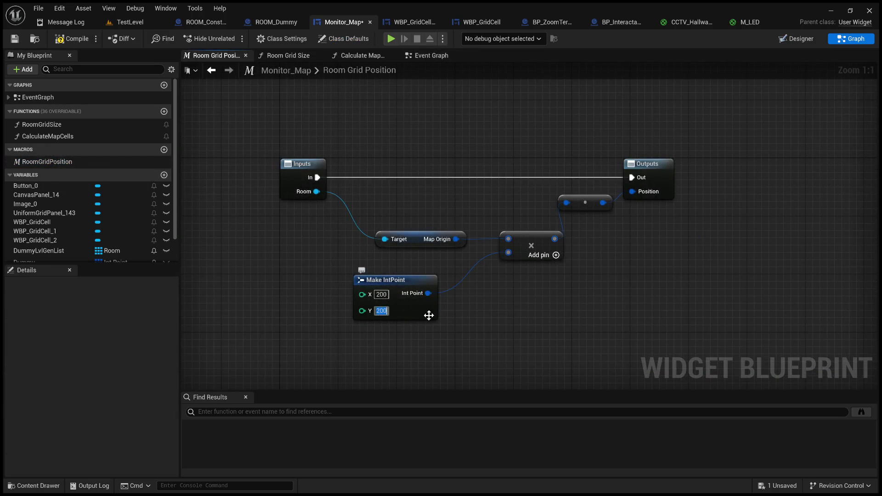
pyautogui.write('100')
pyautogui.press('Return')
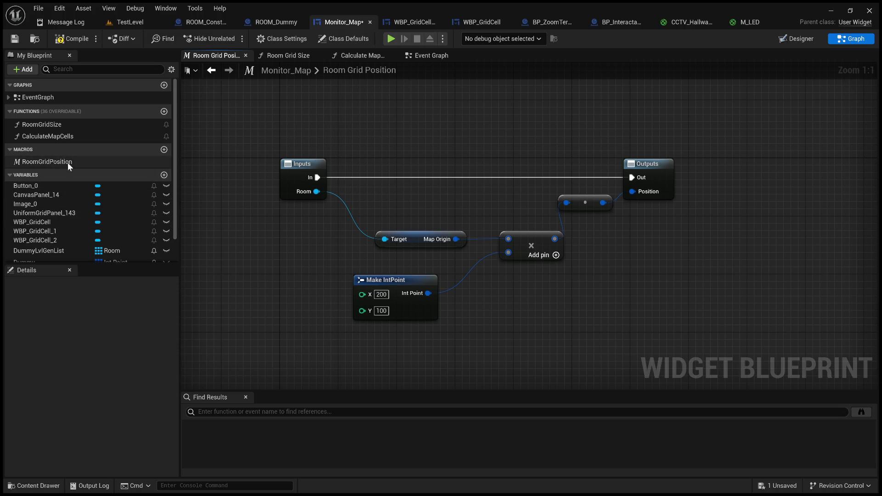
pyautogui.doubleClick(66, 137)
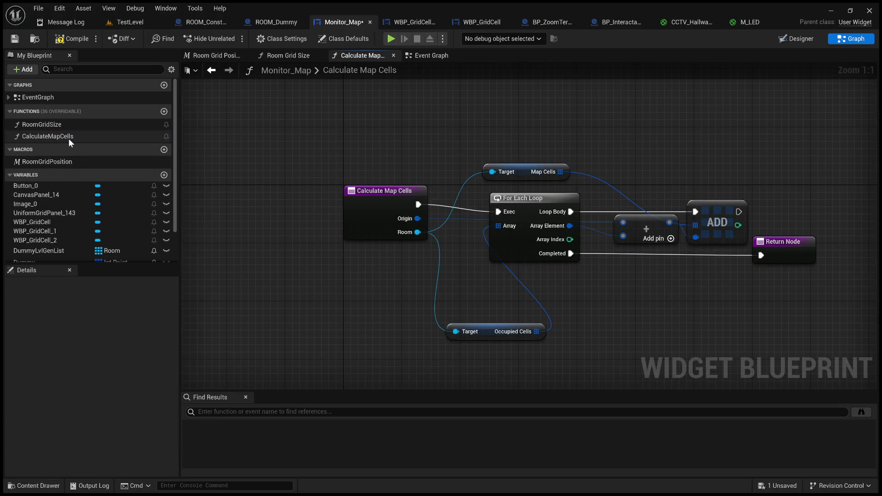
pyautogui.doubleClick(65, 123)
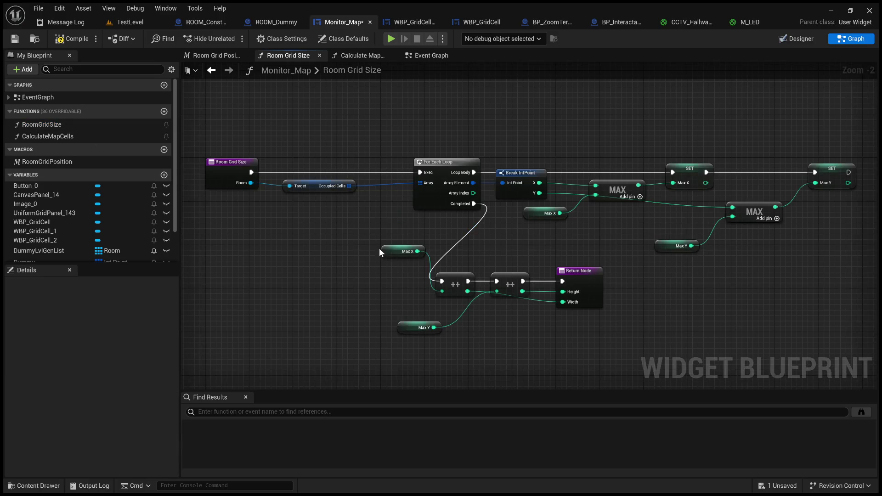
# Compile and save the Monitor_Map blueprint.
pyautogui.click(71, 39)
pyautogui.hotkey('ctrl', 's')
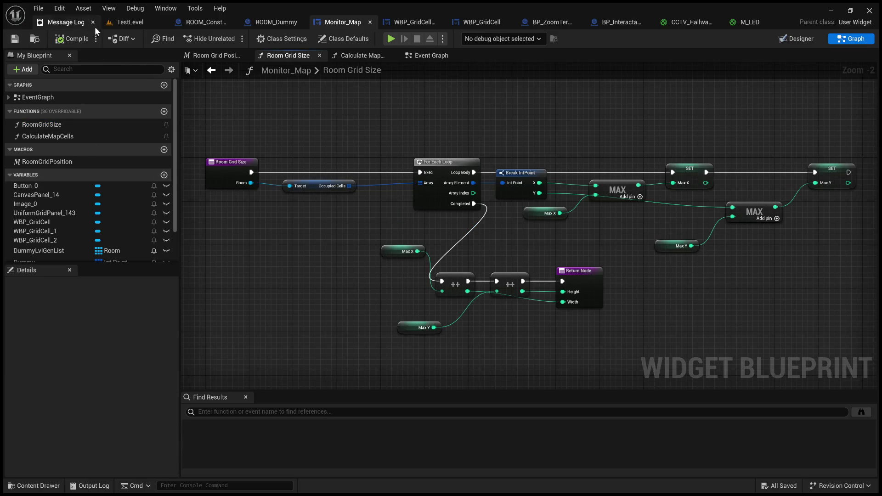
pyautogui.click(130, 22)
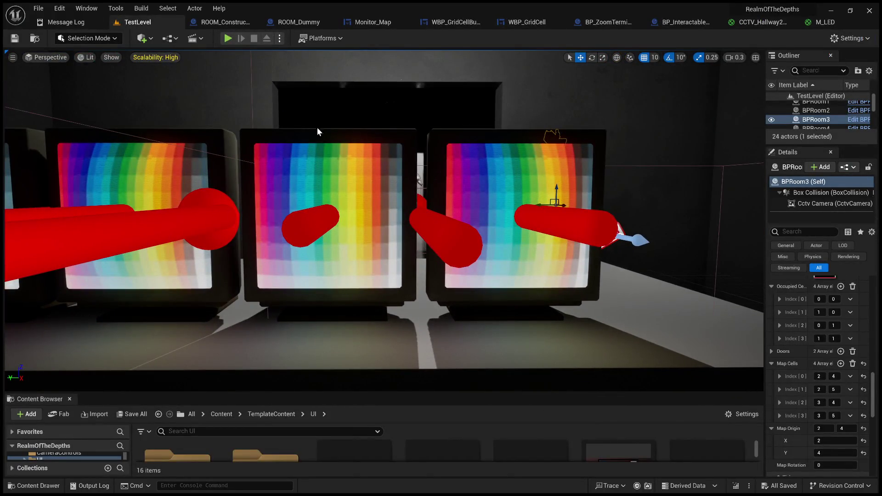
pyautogui.hotkey('alt', 'p')
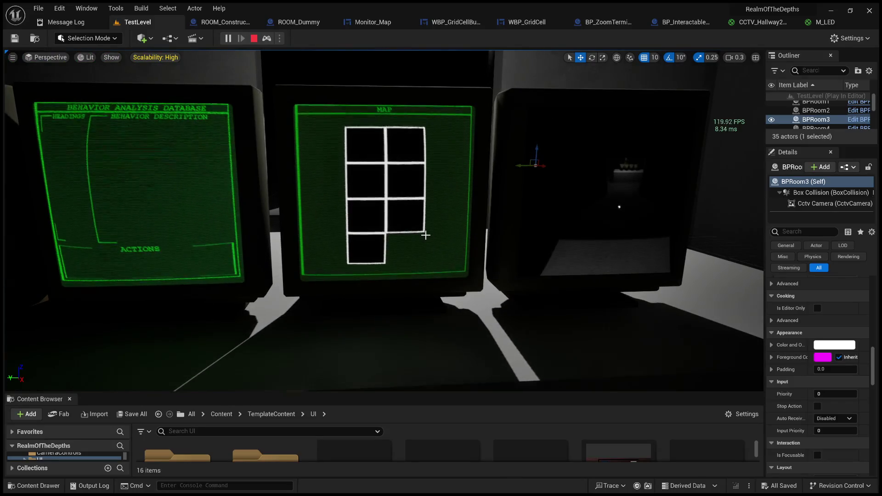
pyautogui.hotkey('shift', 'F1')
pyautogui.click(254, 38)
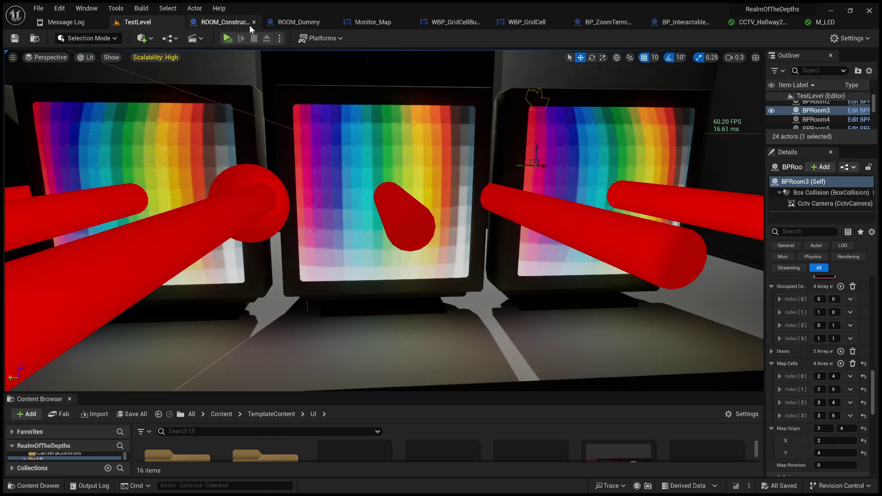
pyautogui.click(285, 23)
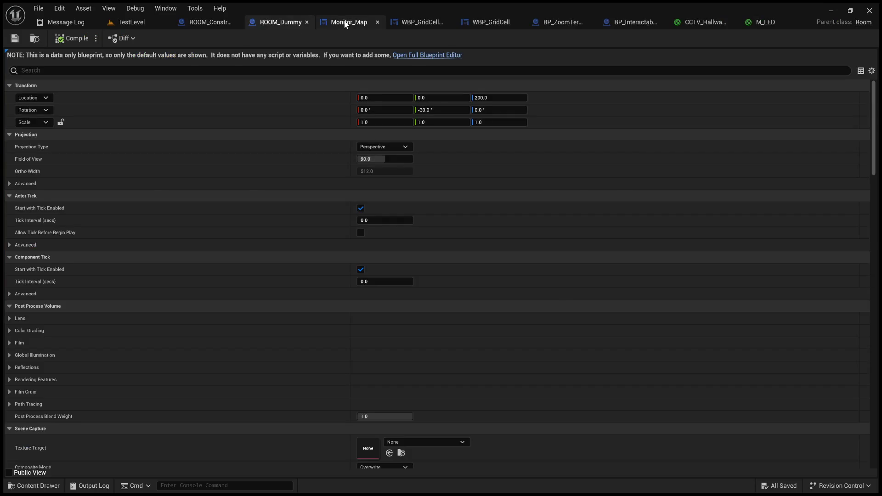
pyautogui.click(344, 22)
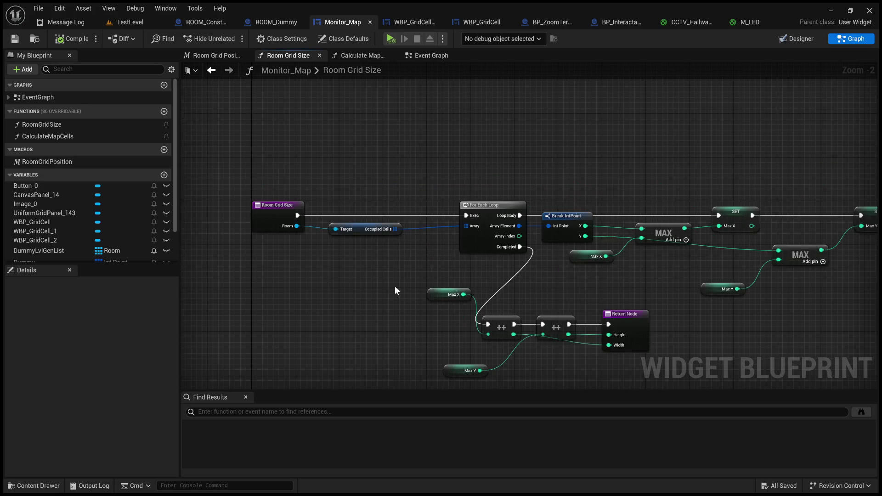
pyautogui.doubleClick(53, 162)
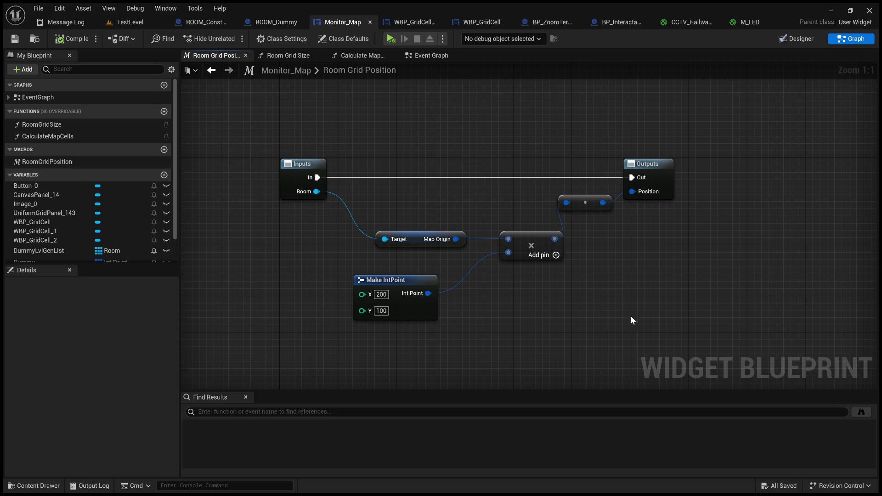
pyautogui.moveTo(597, 368); pyautogui.dragTo(367, 198)
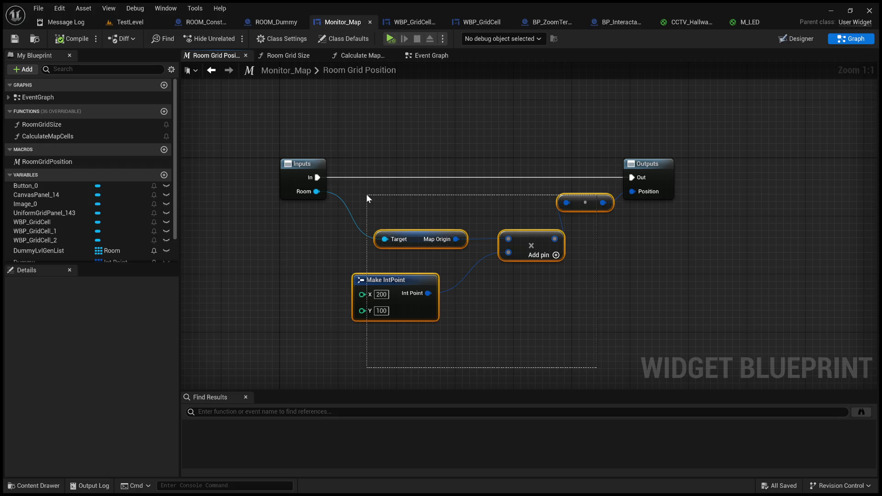
pyautogui.moveTo(366, 195); pyautogui.dragTo(366, 195)
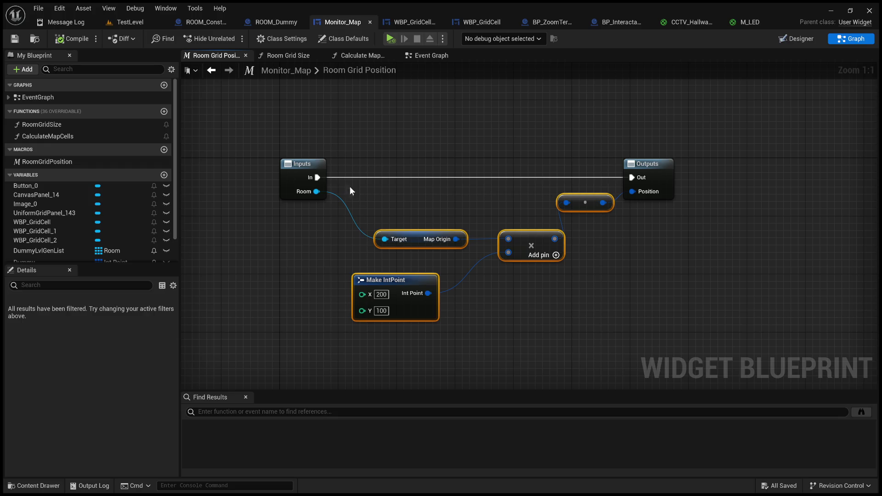
pyautogui.doubleClick(72, 123)
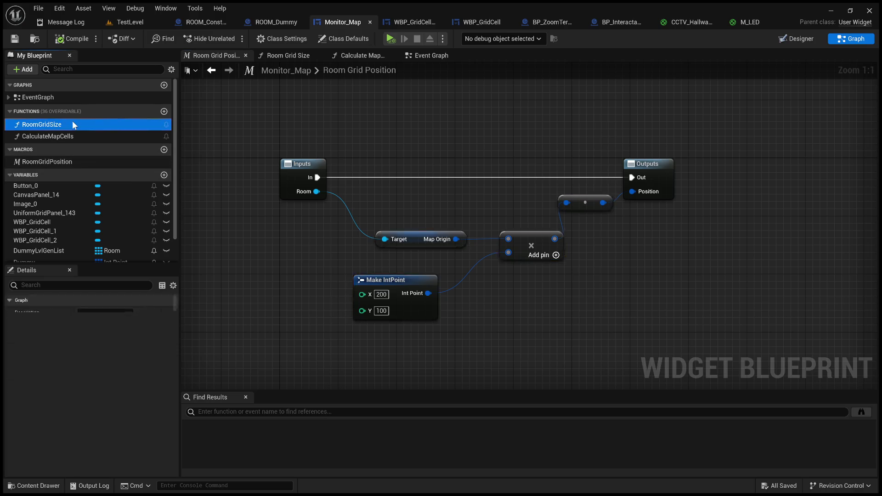
pyautogui.scroll(-3, 98, 191)
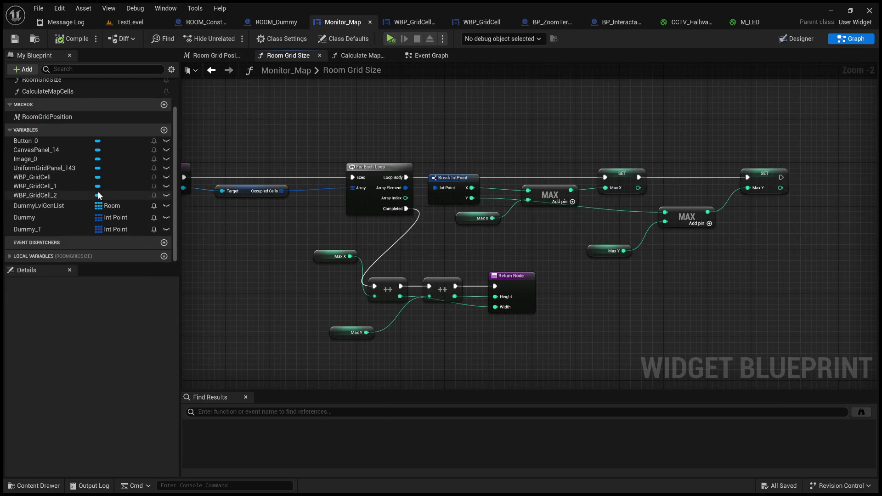
pyautogui.click(10, 256)
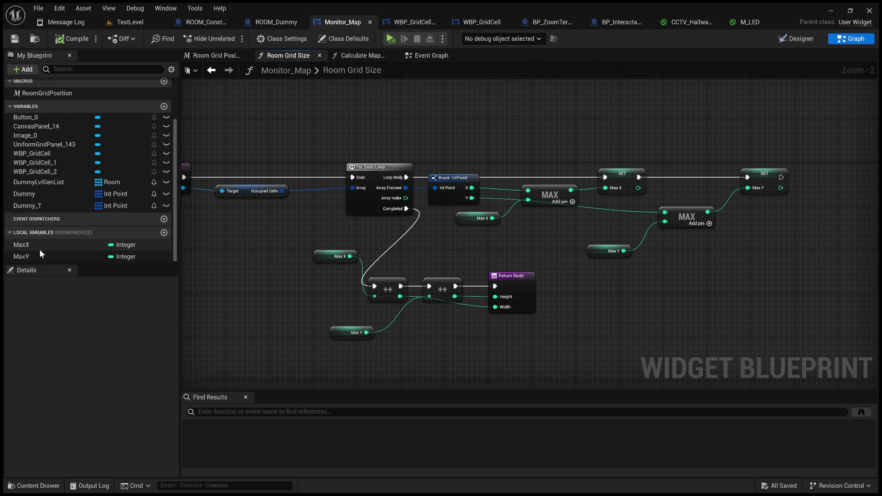
pyautogui.moveTo(226, 274); pyautogui.dragTo(340, 262)
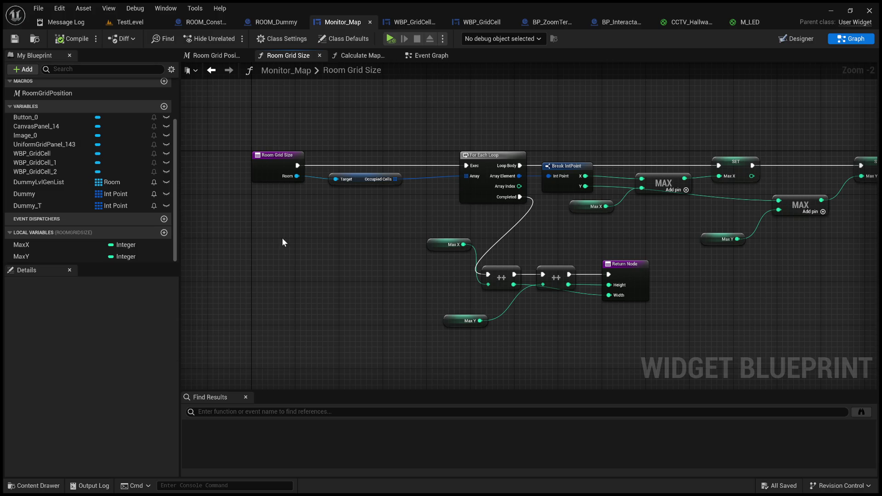
pyautogui.scroll(2, 65, 133)
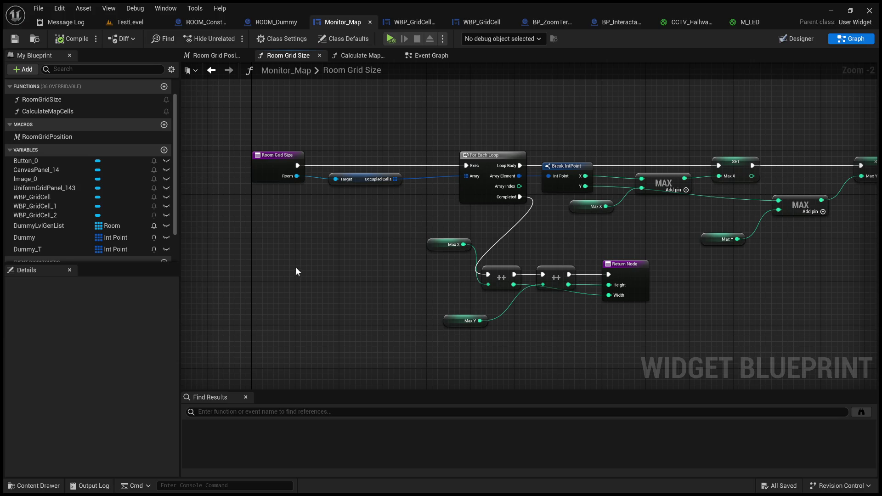
pyautogui.scroll(-2, 138, 235)
pyautogui.moveTo(553, 277); pyautogui.dragTo(459, 291)
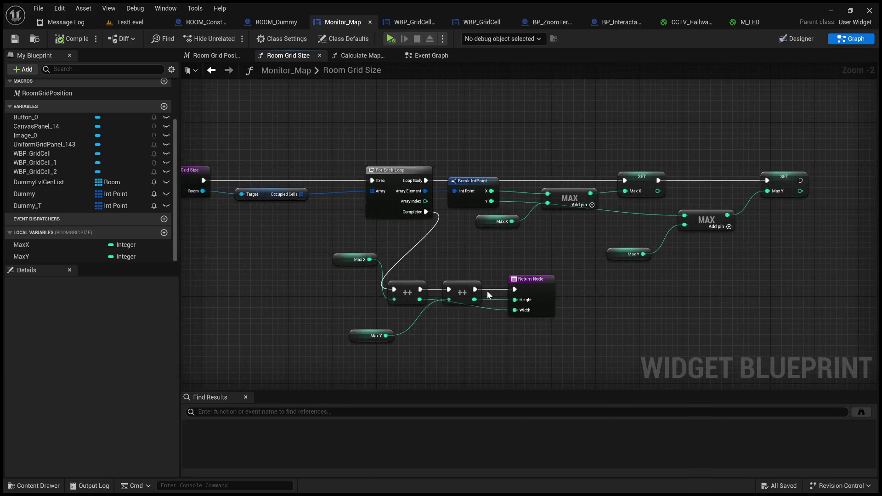
pyautogui.click(528, 279)
pyautogui.scroll(2, 524, 290)
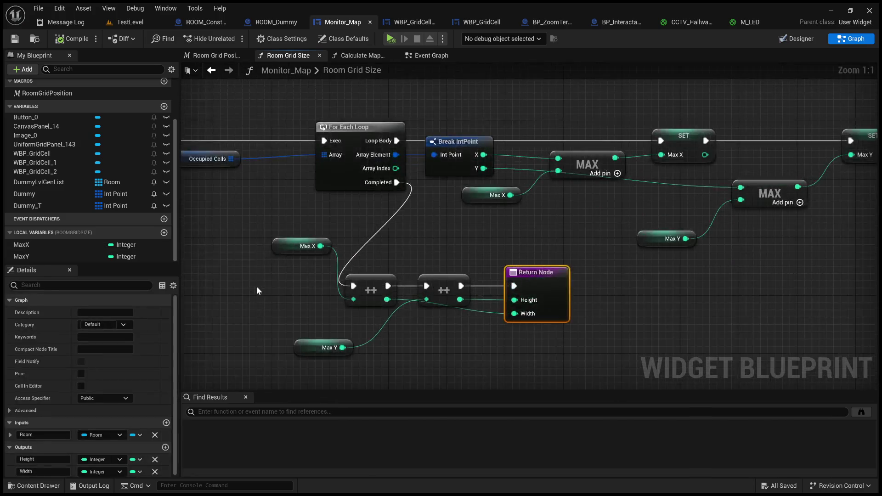
pyautogui.moveTo(255, 286); pyautogui.dragTo(368, 283)
pyautogui.moveTo(292, 258); pyautogui.dragTo(368, 258)
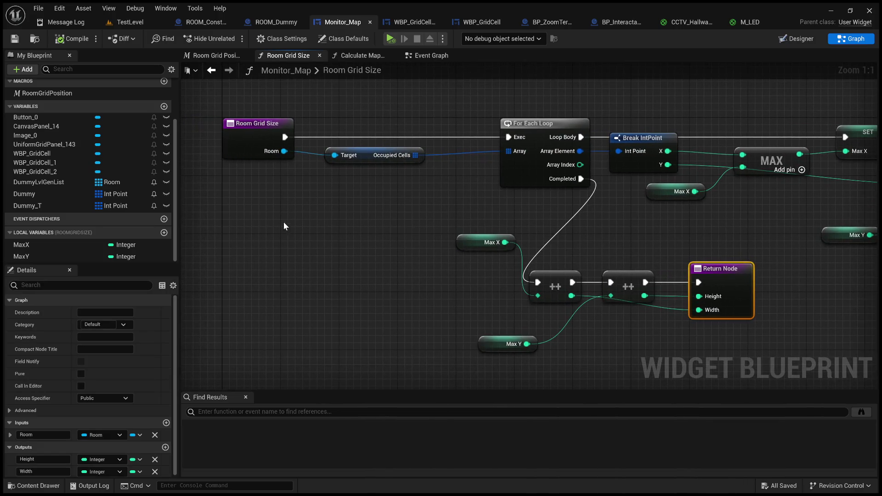
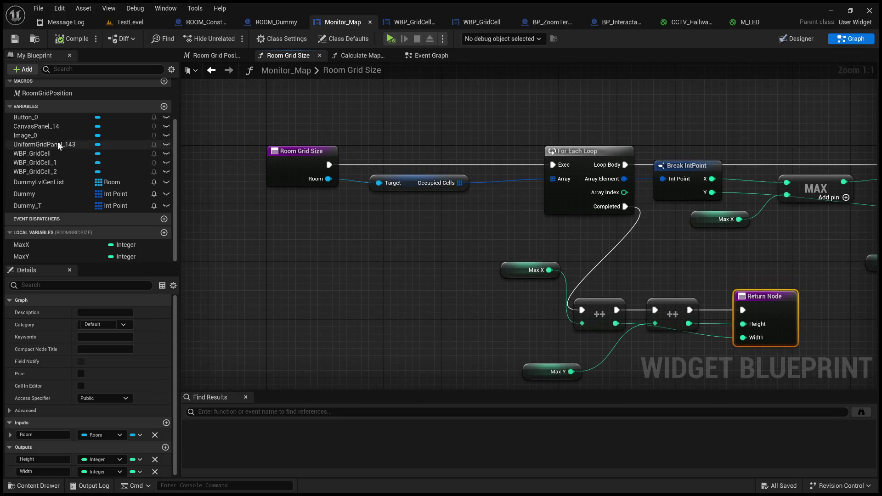
# Open the RoomGridPosition macro graph and select its map origin offset nodes.
pyautogui.scroll(3, 67, 147)
pyautogui.click(65, 151)
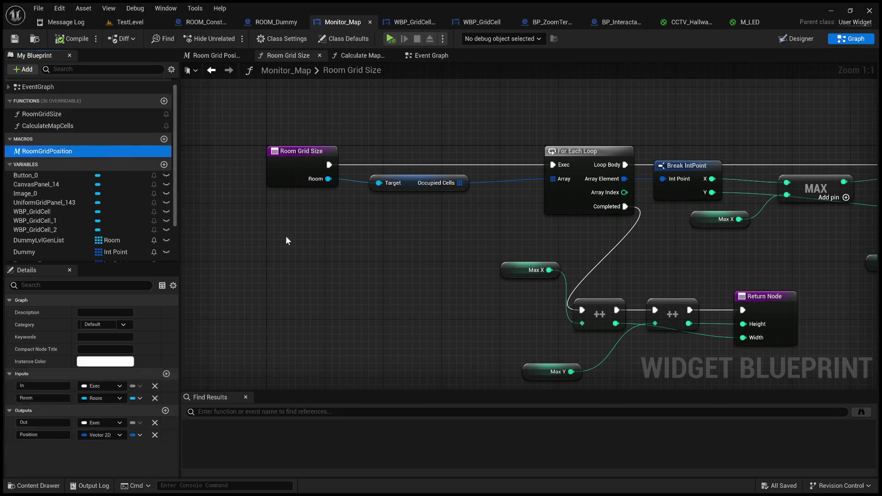
pyautogui.doubleClick(75, 153)
pyautogui.moveTo(594, 362)
pyautogui.mouseDown()
pyautogui.moveTo(388, 190)
pyautogui.moveTo(371, 147)
pyautogui.mouseUp()
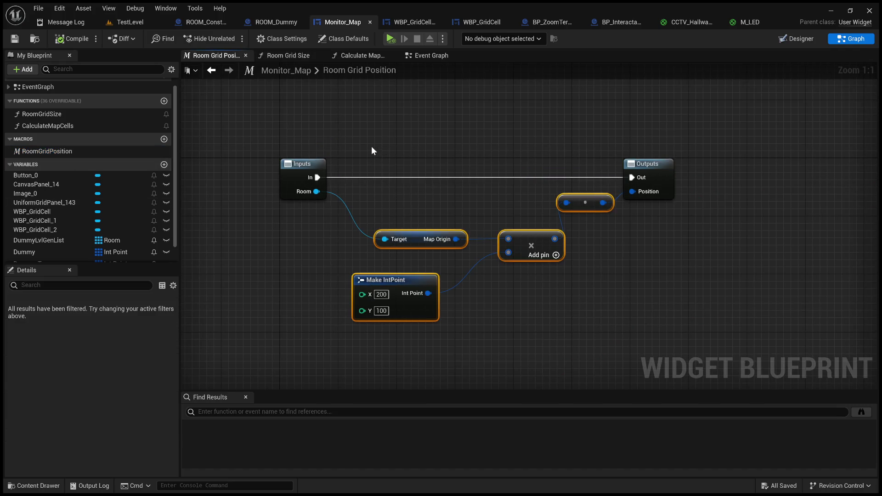
# Inspect the Room Grid Size and Calculate Map Cells graphs, including the SET Max nodes, then go to the Event Graph.
pyautogui.doubleClick(64, 114)
pyautogui.click(67, 126)
pyautogui.doubleClick(67, 126)
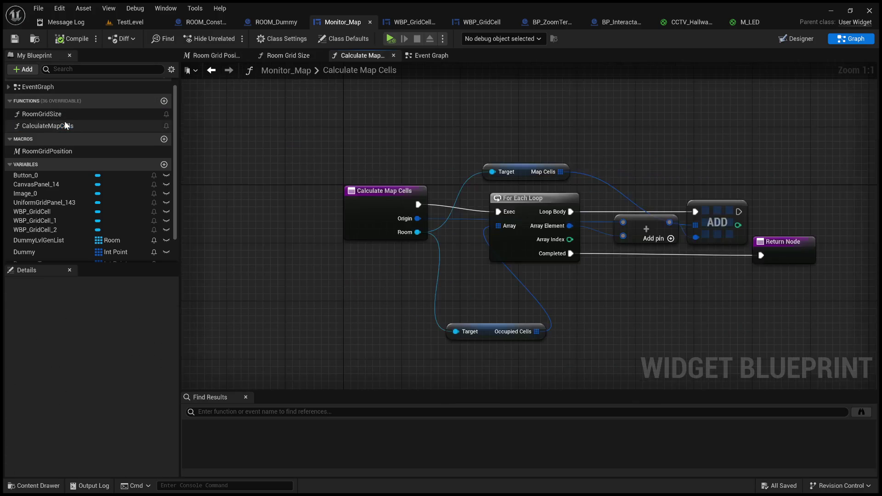
pyautogui.doubleClick(67, 120)
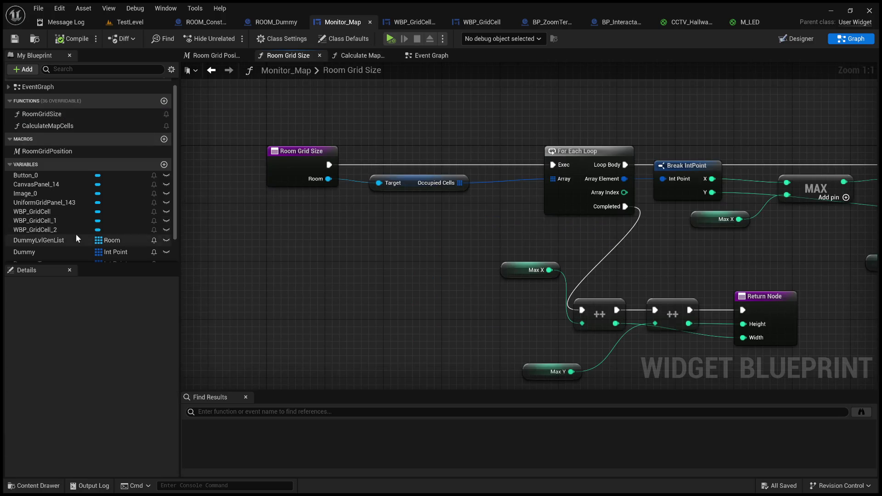
pyautogui.scroll(-3, 76, 233)
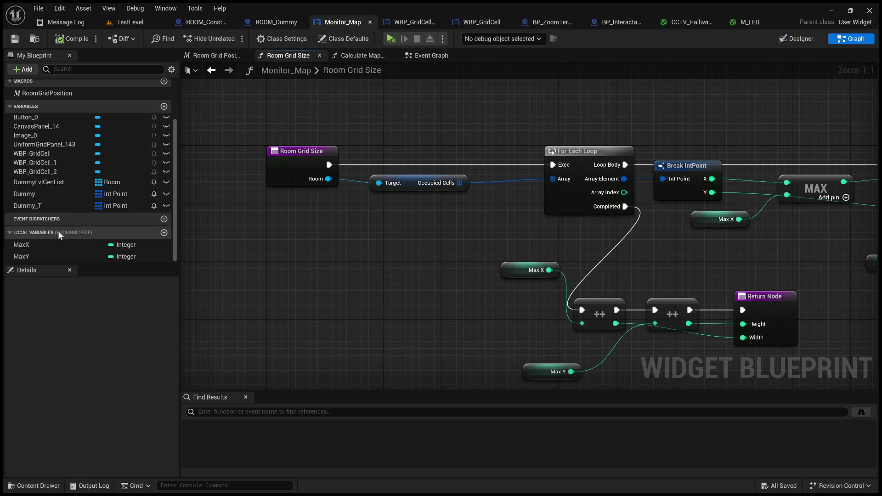
pyautogui.moveTo(289, 274); pyautogui.dragTo(238, 234)
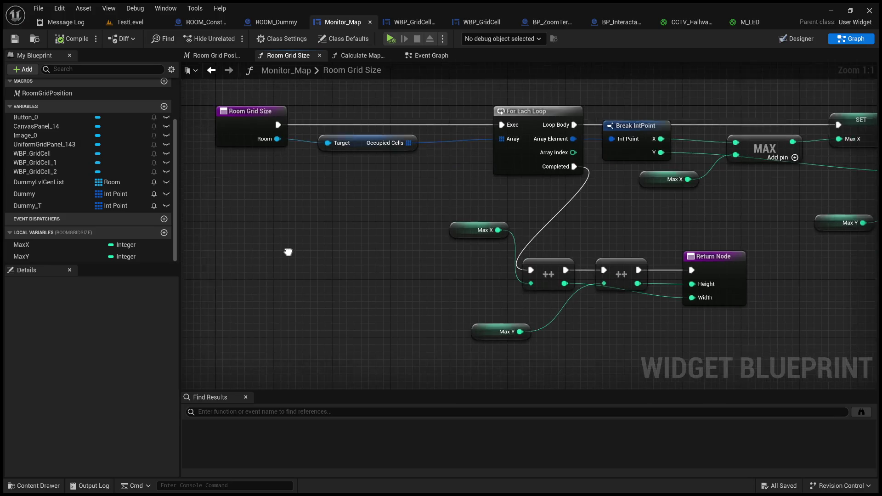
pyautogui.moveTo(488, 274)
pyautogui.mouseDown()
pyautogui.moveTo(344, 298)
pyautogui.moveTo(245, 298)
pyautogui.moveTo(507, 305)
pyautogui.mouseUp()
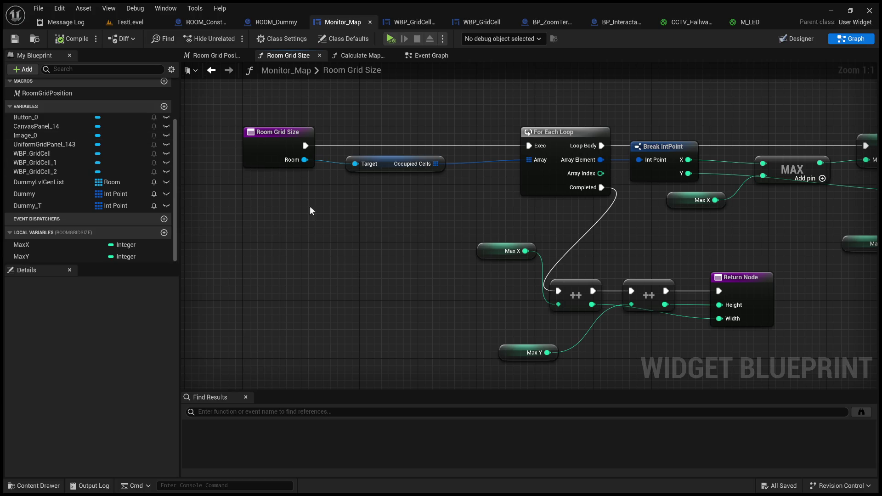
pyautogui.click(420, 56)
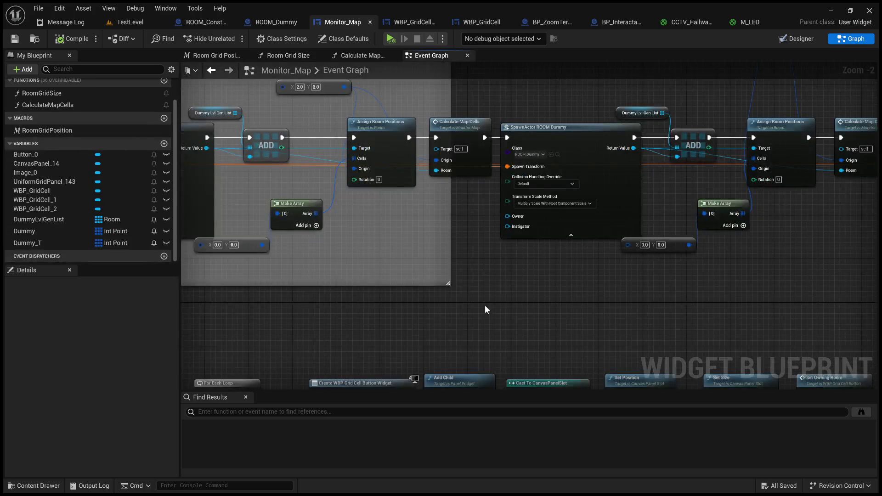
# Set the Event Graph's Make IntPoint Y and Set Size Y values from 100 to 120.
pyautogui.scroll(-2, 484, 304)
pyautogui.scroll(2, 556, 327)
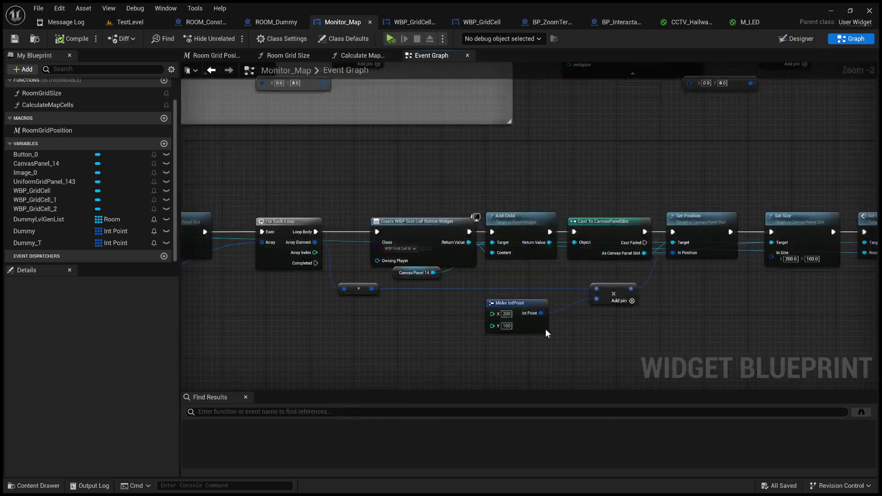
pyautogui.click(525, 330)
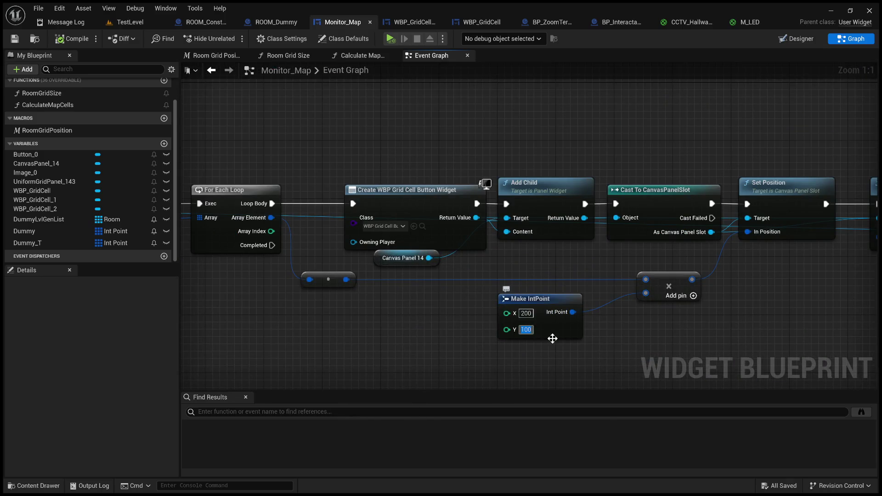
pyautogui.write('12')
pyautogui.press('Return')
pyautogui.write('0')
pyautogui.press('Return')
pyautogui.moveTo(608, 335); pyautogui.dragTo(302, 332)
pyautogui.click(593, 232)
pyautogui.write('120')
pyautogui.press('Return')
# Change the RoomGridPosition macro's Make IntPoint Y value to 120.
pyautogui.moveTo(567, 266); pyautogui.dragTo(462, 130)
pyautogui.scroll(-1, 462, 130)
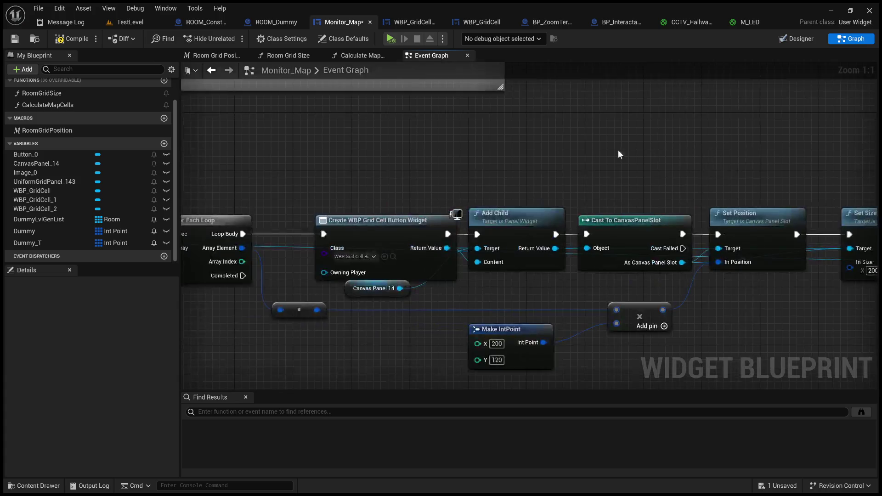
pyautogui.scroll(-1, 618, 150)
pyautogui.click(57, 130)
pyautogui.doubleClick(57, 130)
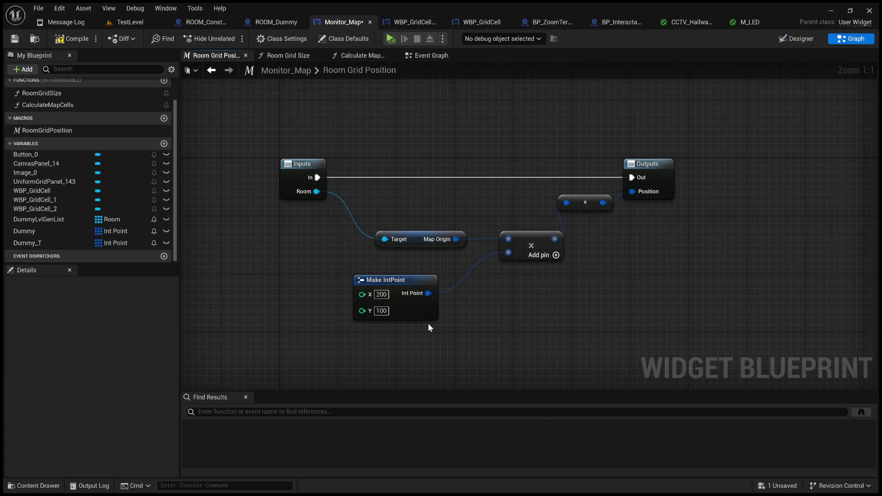
pyautogui.click(380, 311)
pyautogui.write('120')
pyautogui.press('Return')
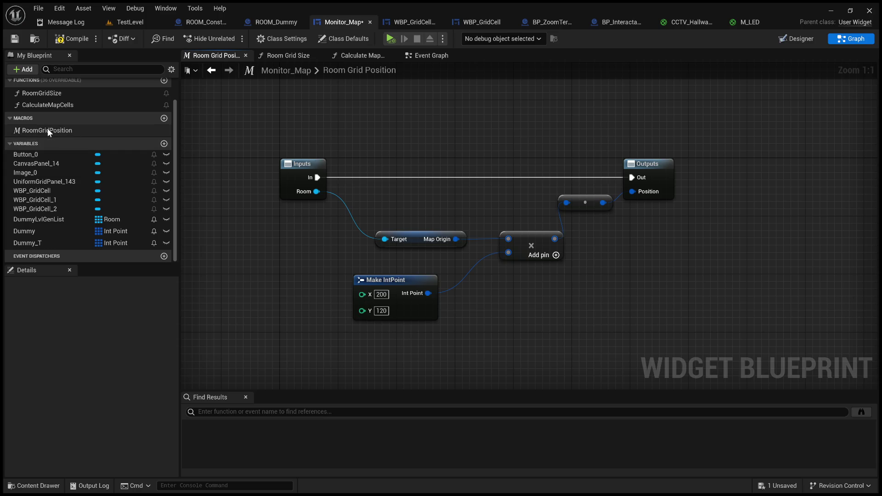
# Review the Calculate Map Cells and Room Grid Size graphs, then change the remaining Event Graph 100.0 to 120.0.
pyautogui.doubleClick(46, 105)
pyautogui.doubleClick(46, 93)
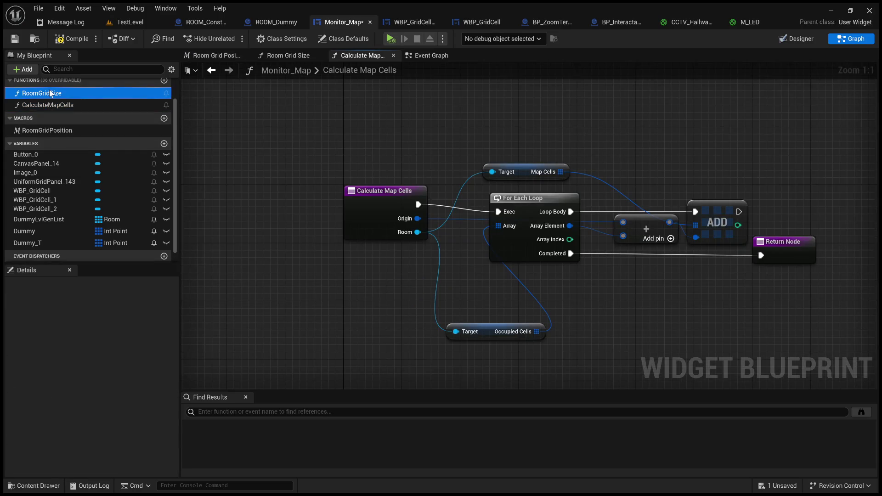
pyautogui.moveTo(628, 330)
pyautogui.mouseDown()
pyautogui.moveTo(453, 357)
pyautogui.moveTo(232, 343)
pyautogui.moveTo(414, 325)
pyautogui.moveTo(439, 307)
pyautogui.mouseUp()
pyautogui.doubleClick(48, 105)
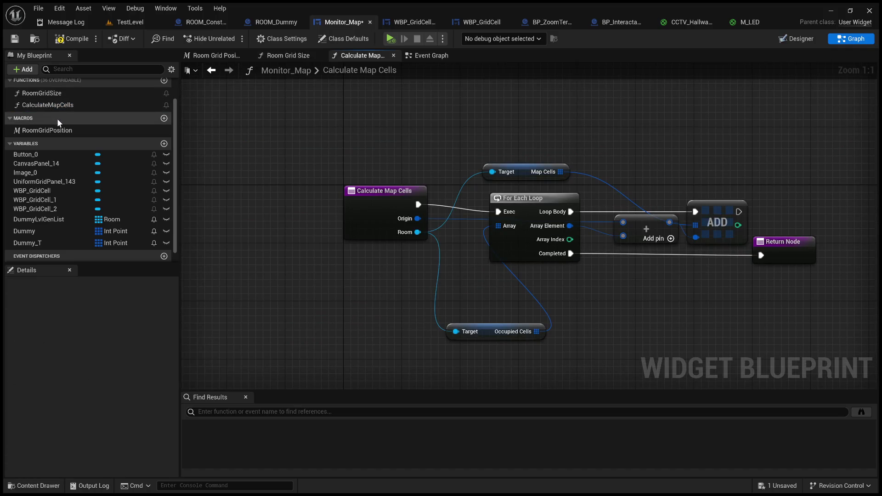
pyautogui.doubleClick(55, 130)
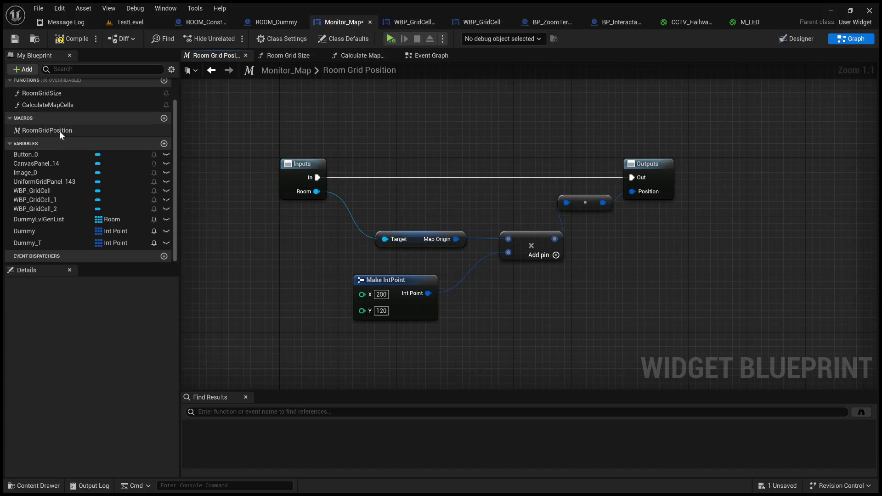
pyautogui.click(431, 56)
pyautogui.moveTo(459, 188)
pyautogui.mouseDown()
pyautogui.moveTo(441, 154)
pyautogui.moveTo(573, 166)
pyautogui.moveTo(706, 276)
pyautogui.moveTo(836, 302)
pyautogui.mouseUp()
pyautogui.write('120')
pyautogui.press('Return')
# Compile and save Monitor_Map, then run and stop a quick play session in TestLevel.
pyautogui.click(69, 38)
pyautogui.click(15, 38)
pyautogui.click(134, 24)
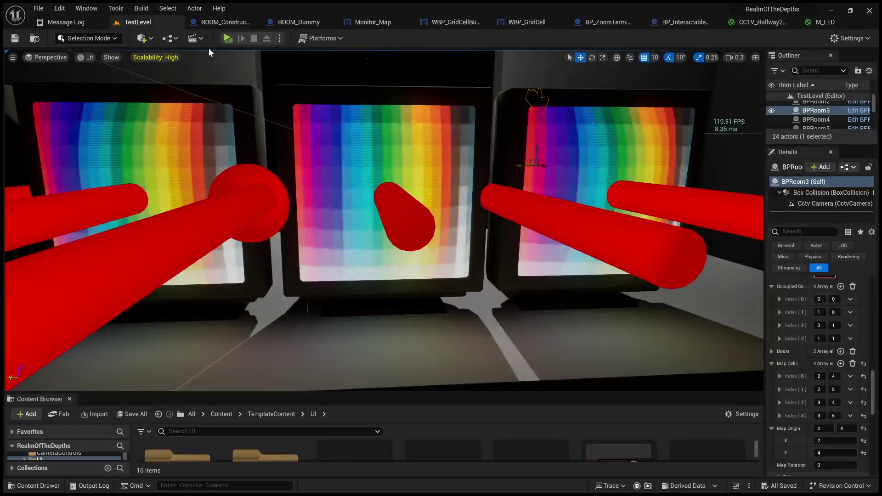
pyautogui.click(380, 169)
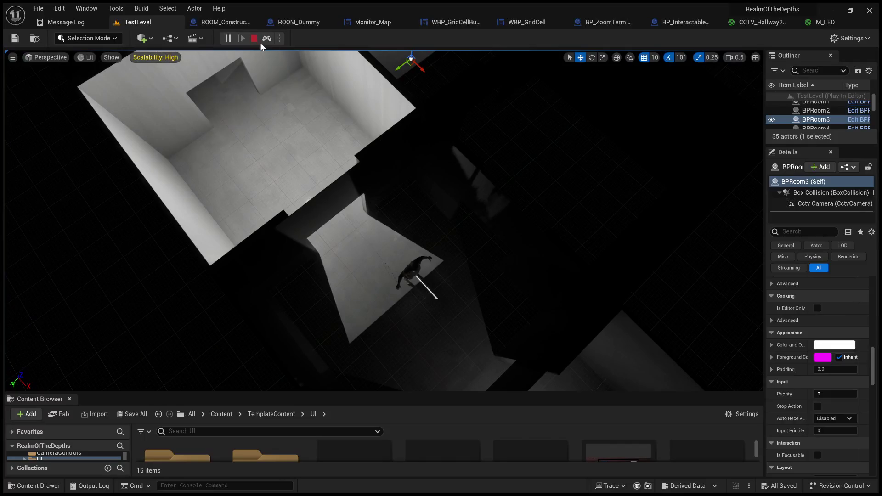
pyautogui.click(255, 39)
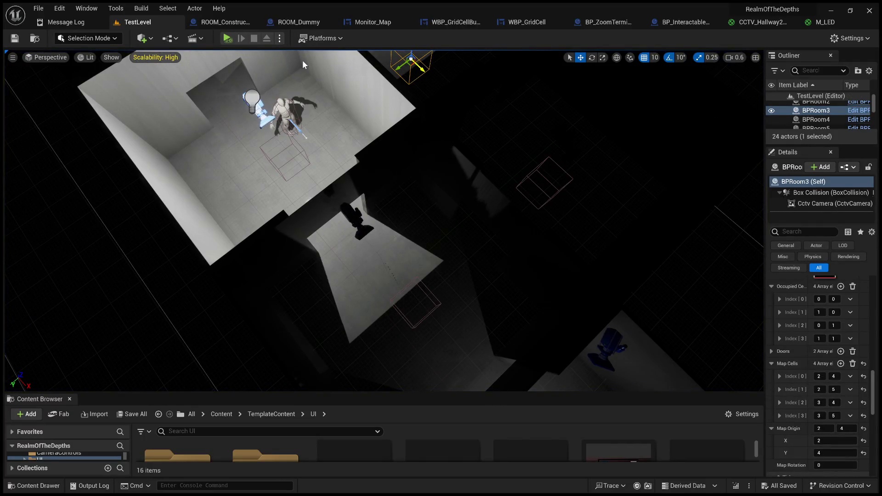
# Start a fullscreen play session with Alt+P and F11, and zoom in on the Map and camera monitors.
pyautogui.hotkey('alt', 'p')
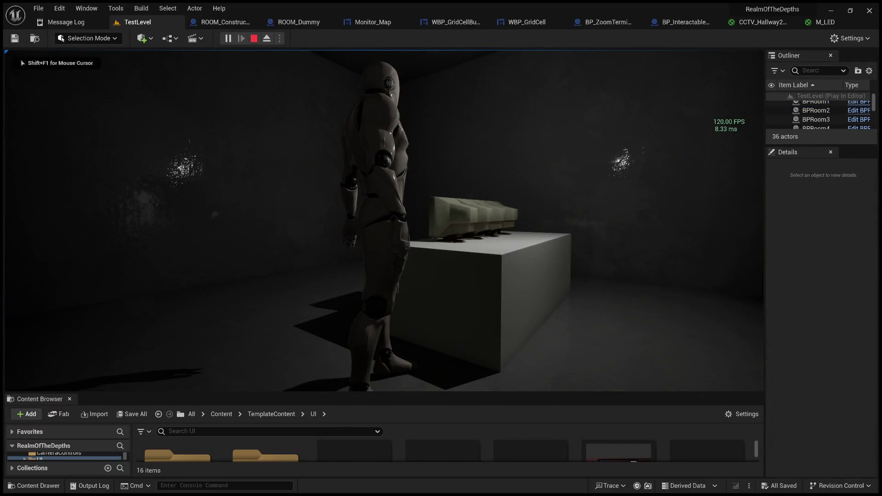
pyautogui.press('F11')
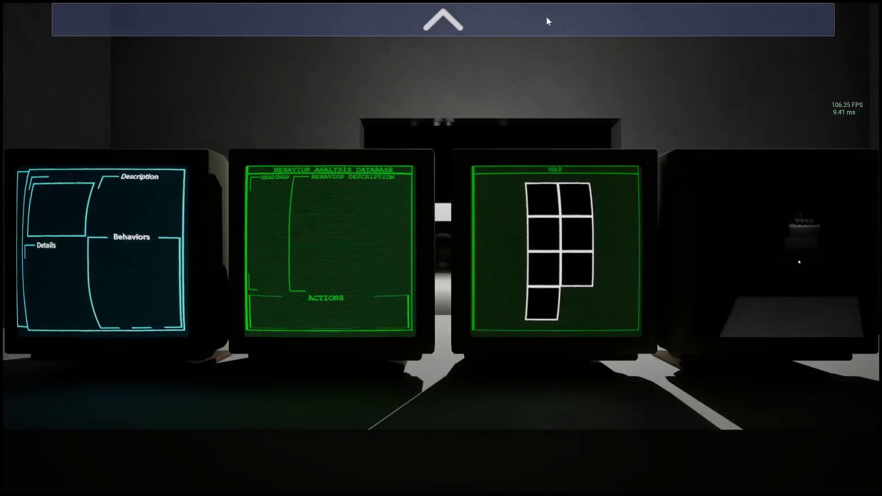
pyautogui.click(546, 18)
pyautogui.click(849, 250)
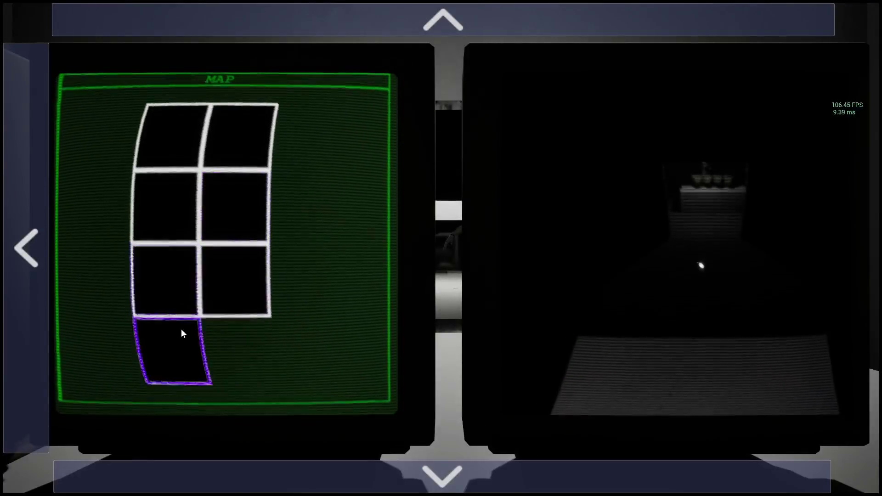
# Click the bottom, right-column, left-column and top map cells to switch the CCTV feed.
pyautogui.click(186, 354)
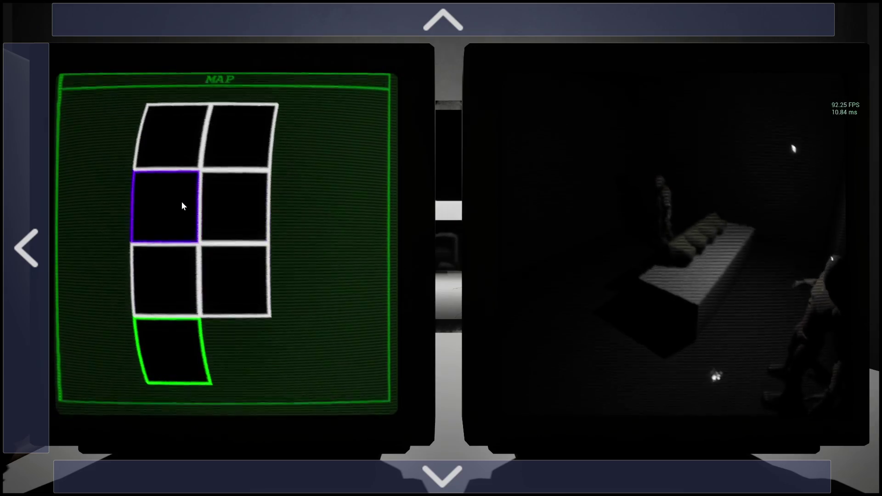
pyautogui.click(206, 264)
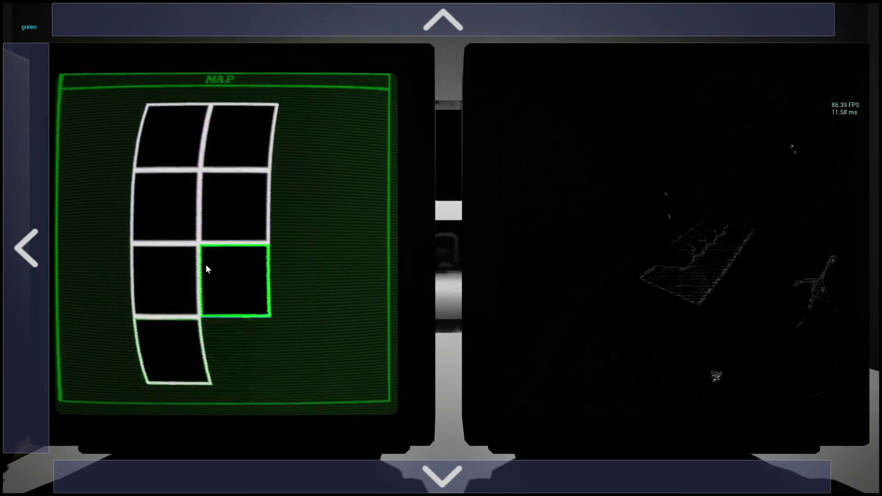
pyautogui.click(175, 259)
pyautogui.click(181, 215)
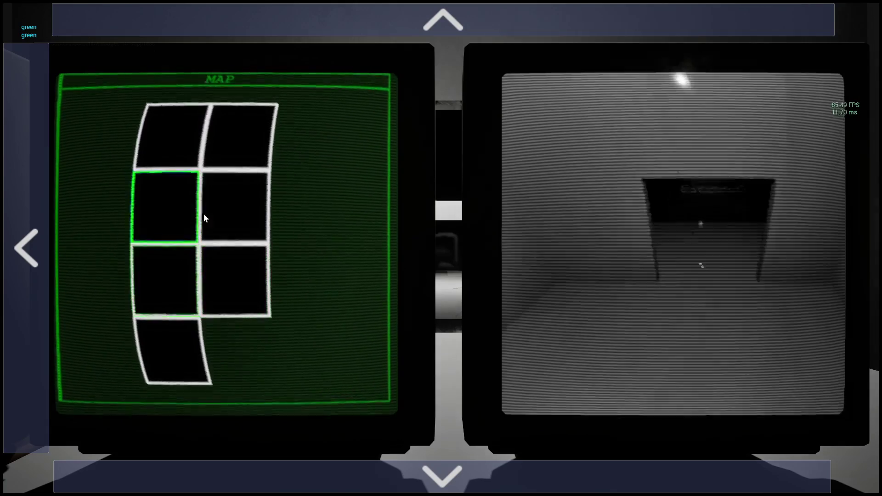
pyautogui.click(227, 264)
pyautogui.click(227, 219)
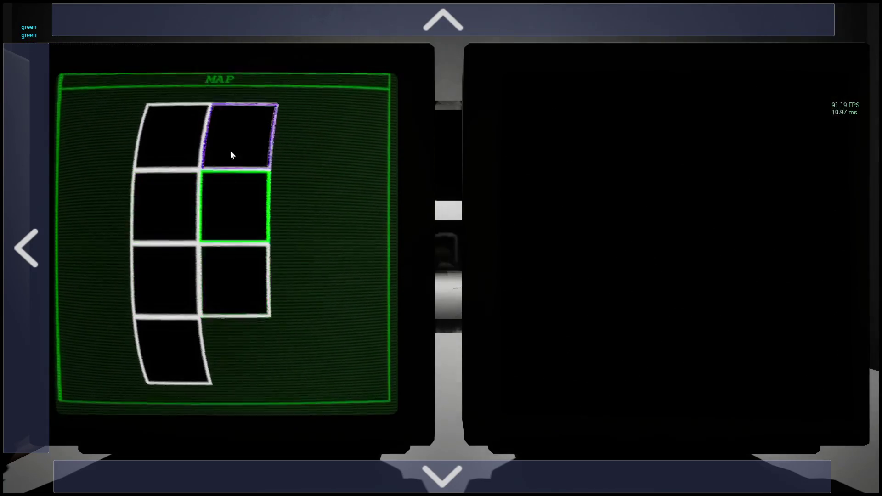
pyautogui.click(231, 157)
pyautogui.click(194, 133)
pyautogui.click(187, 215)
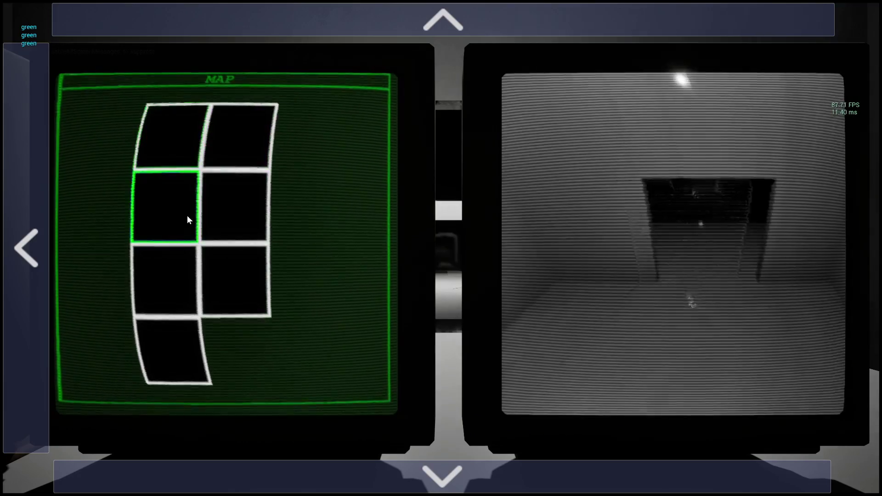
pyautogui.click(186, 346)
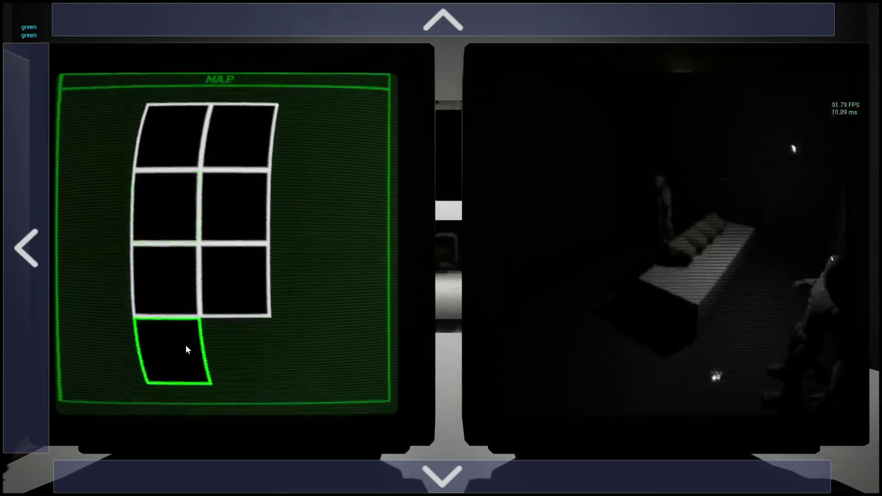
pyautogui.click(177, 290)
pyautogui.click(187, 137)
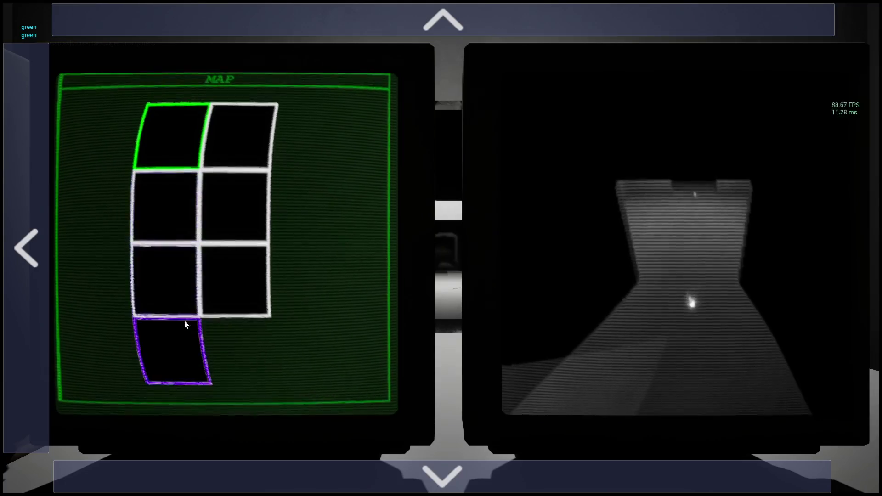
# Keep cycling through map cells to check each camera feed, then stop playing with Esc.
pyautogui.click(183, 333)
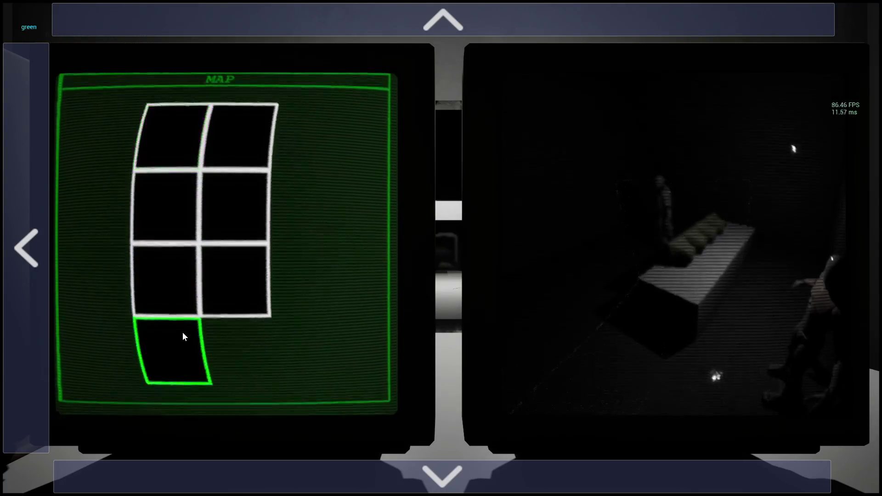
pyautogui.click(173, 282)
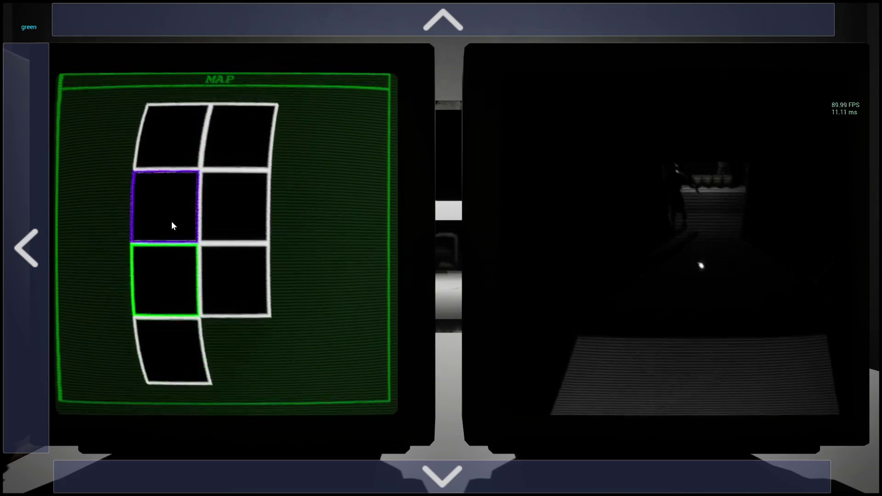
pyautogui.click(172, 225)
pyautogui.click(185, 281)
pyautogui.click(236, 228)
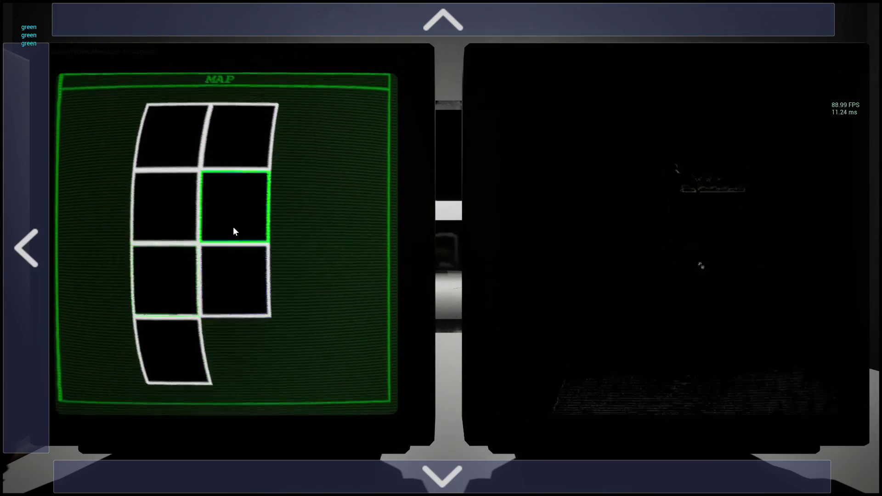
pyautogui.click(176, 363)
pyautogui.click(188, 207)
pyautogui.click(187, 303)
pyautogui.click(188, 324)
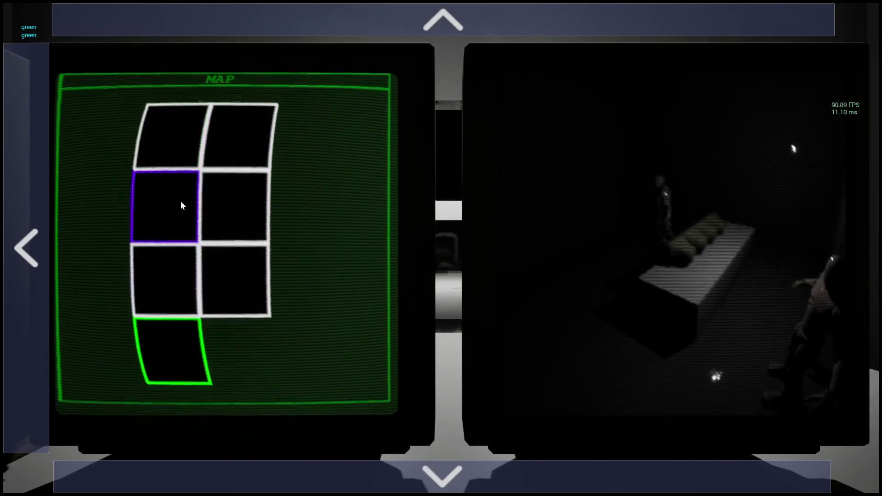
pyautogui.click(178, 153)
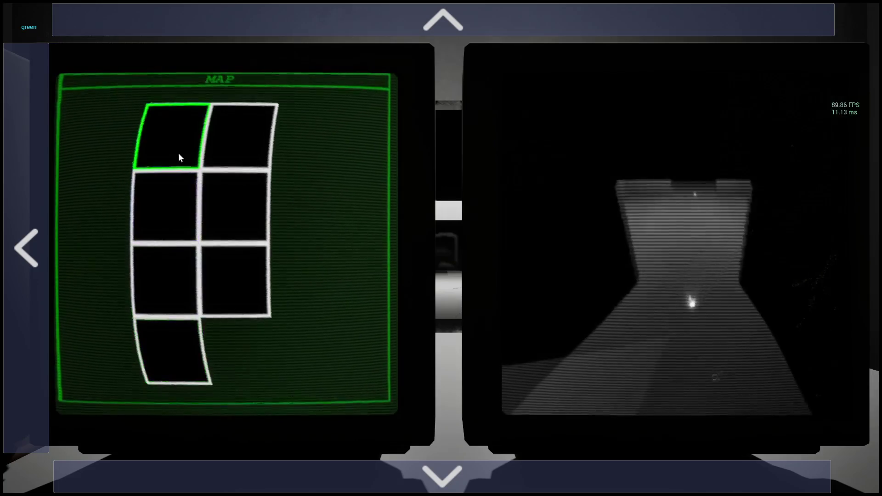
pyautogui.click(177, 338)
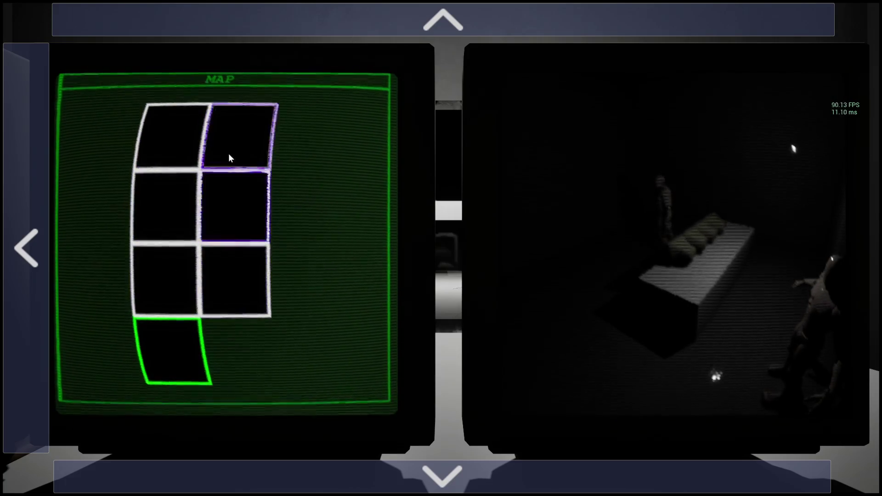
pyautogui.press('Escape')
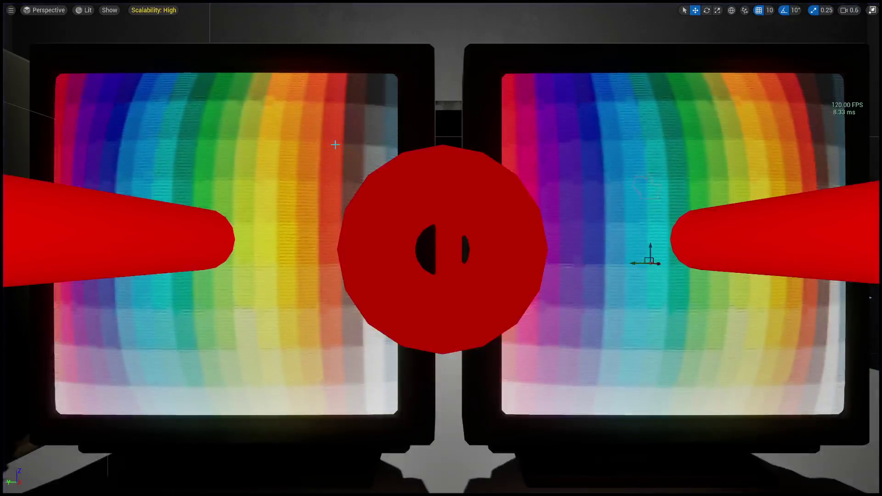
# Exit fullscreen and look over the Monitor_Map and WBP_GridCellButton layouts and event graphs.
pyautogui.press('F11')
pyautogui.click(368, 23)
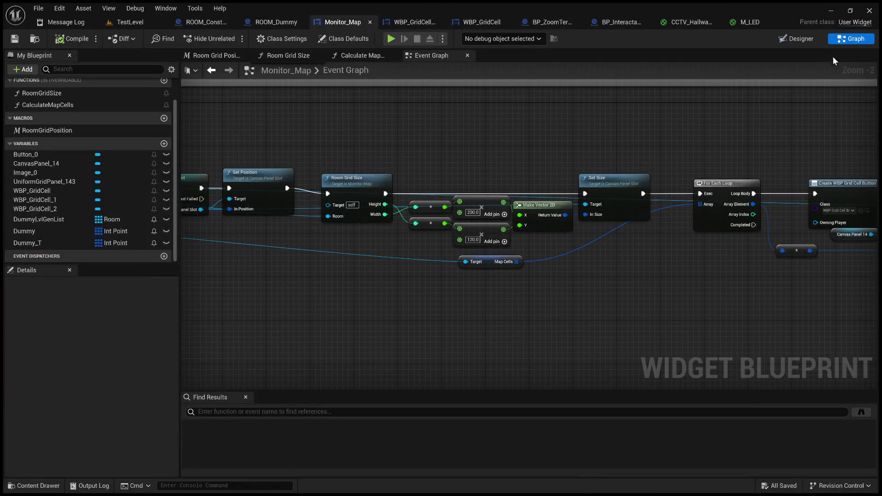
pyautogui.click(805, 39)
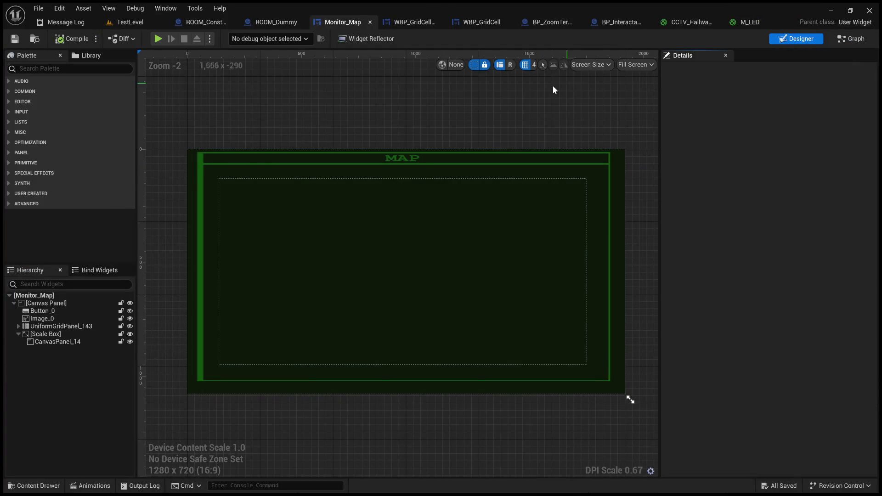
pyautogui.click(857, 39)
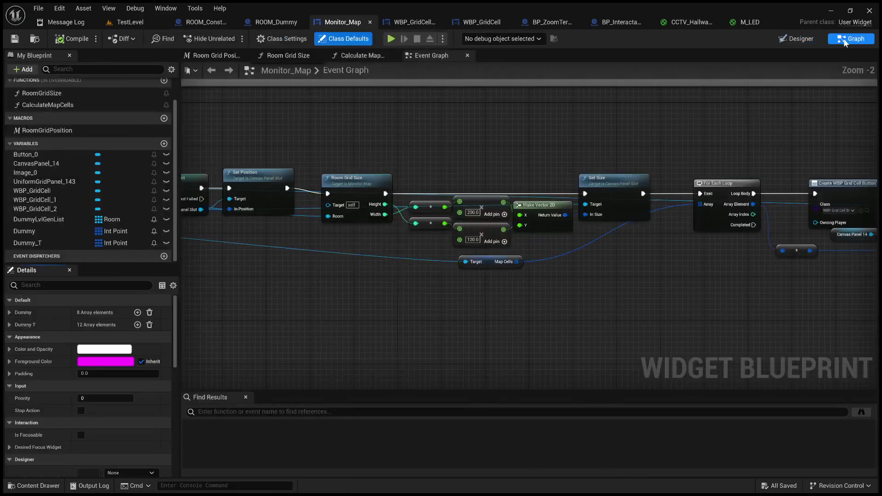
pyautogui.click(802, 40)
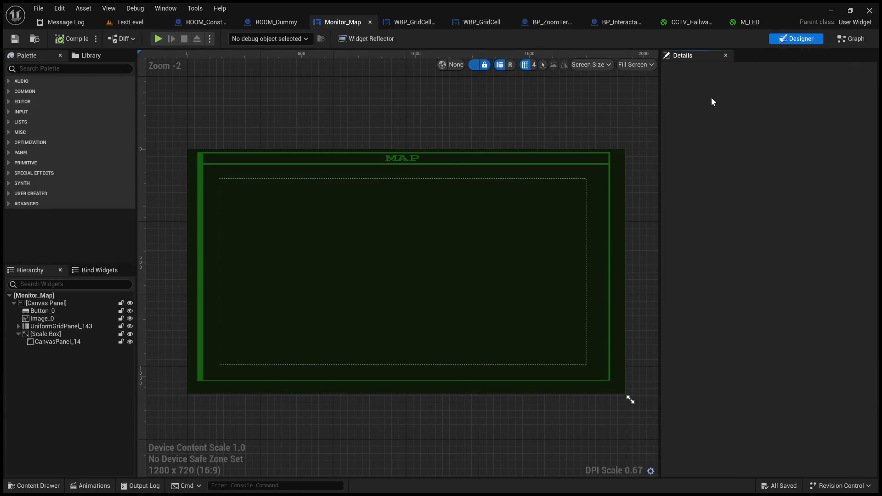
pyautogui.click(411, 23)
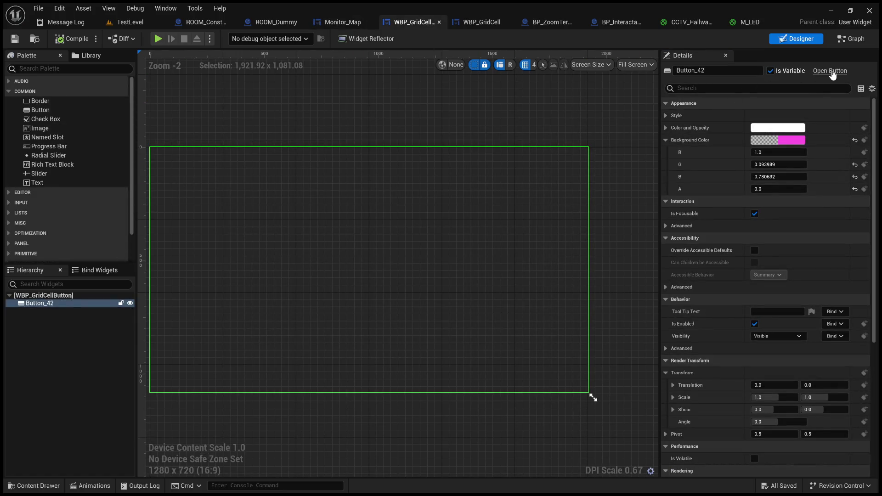
pyautogui.click(848, 41)
pyautogui.scroll(-4, 584, 199)
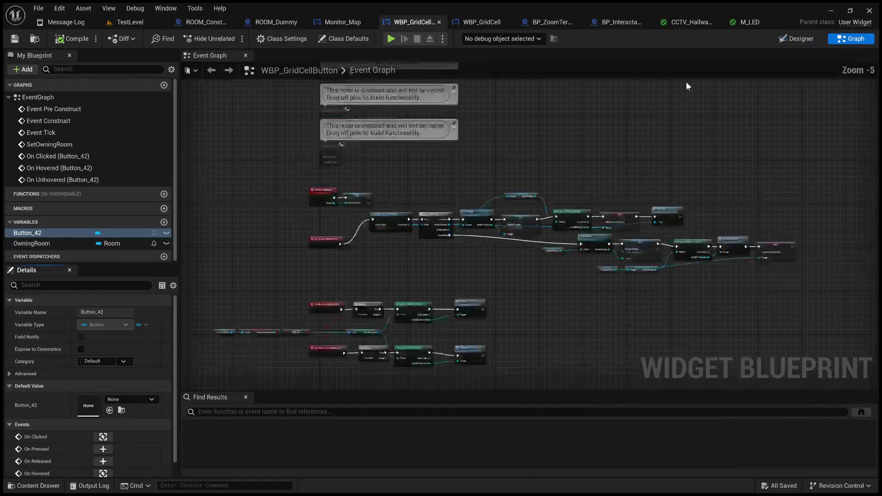
# In WBP_GridCell, set the Hover Make SlateColor tint to cyan, then compile and save.
pyautogui.click(482, 22)
pyautogui.moveTo(448, 174)
pyautogui.mouseDown()
pyautogui.moveTo(404, 321)
pyautogui.moveTo(385, 333)
pyautogui.mouseUp()
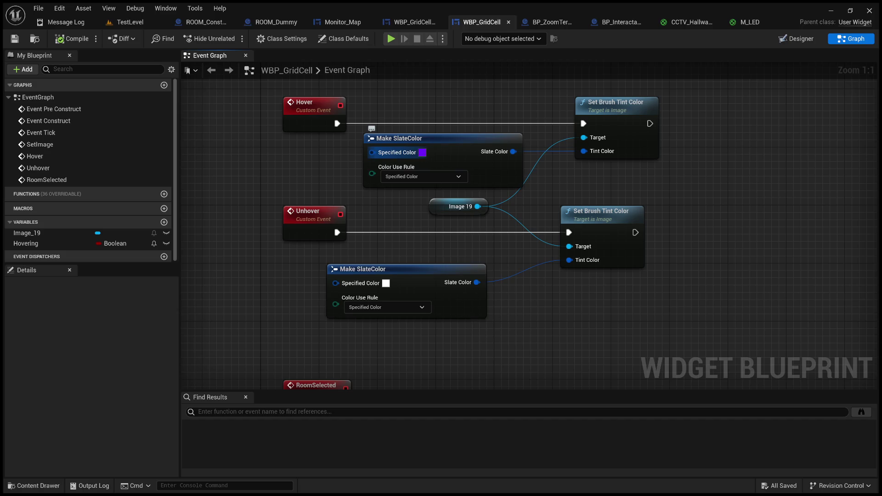
pyautogui.press('Return')
pyautogui.click(67, 40)
pyautogui.click(14, 38)
pyautogui.hotkey('ctrl', 'z')
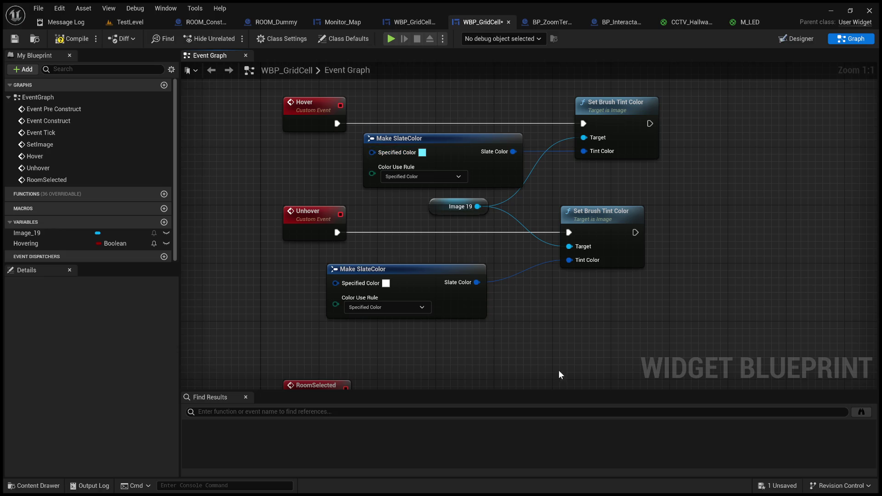
pyautogui.click(72, 39)
pyautogui.click(17, 42)
pyautogui.click(134, 19)
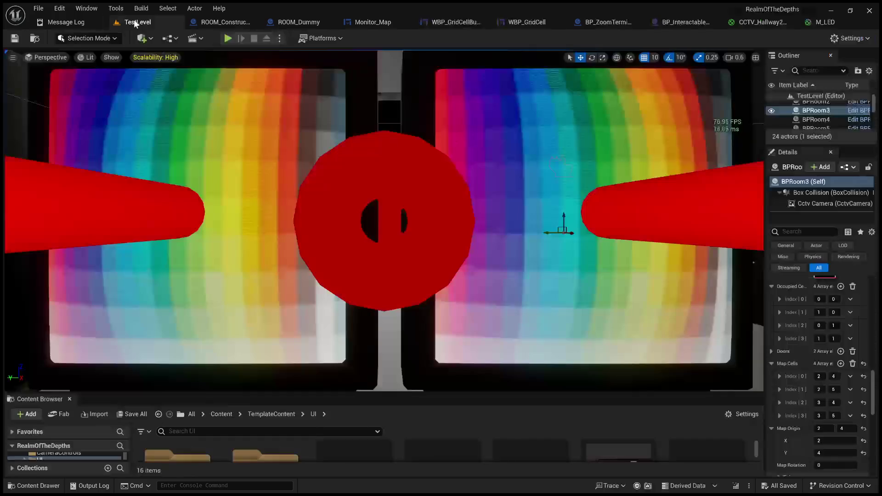
# Start a fullscreen play session and zoom in on the map and camera monitors.
pyautogui.click(299, 154)
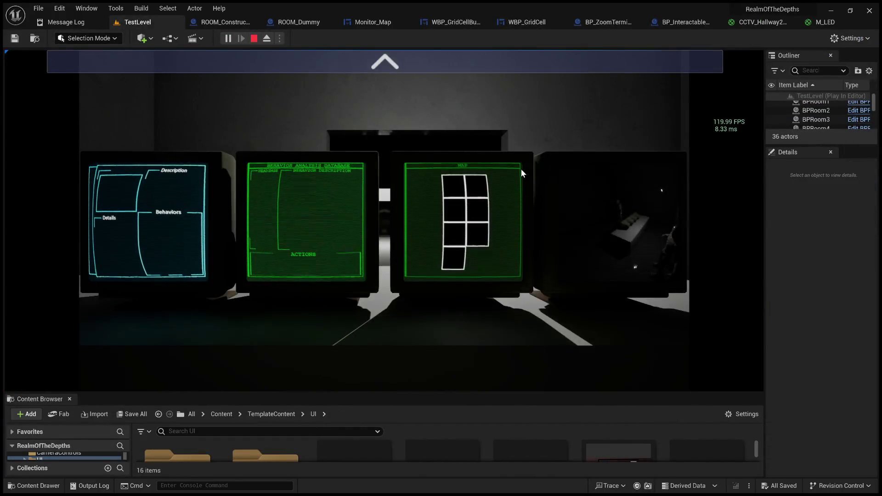
pyautogui.press('F11')
pyautogui.click(487, 37)
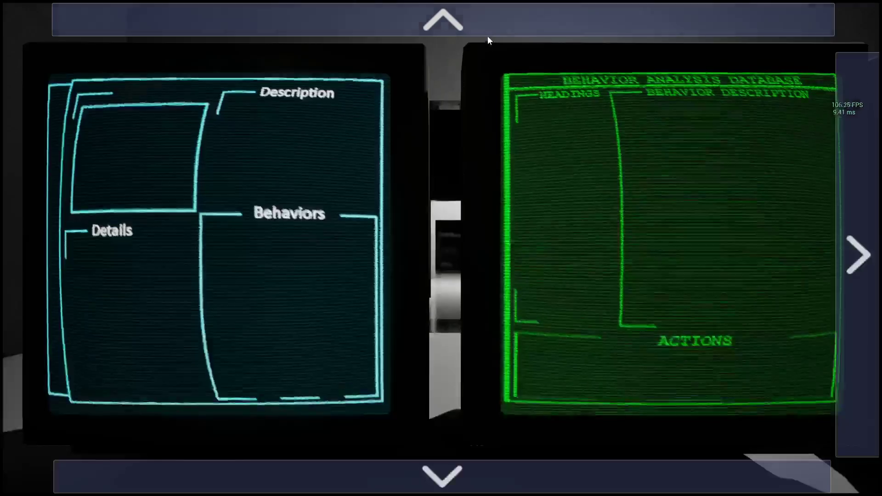
pyautogui.click(858, 251)
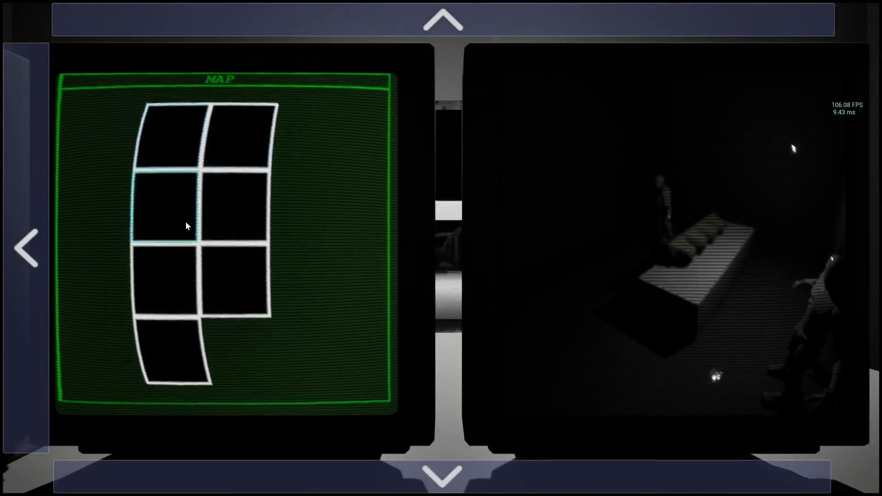
# Hover and click the bottom, middle, third-row and top map cells to check the cyan highlight, then stop with Esc.
pyautogui.click(179, 350)
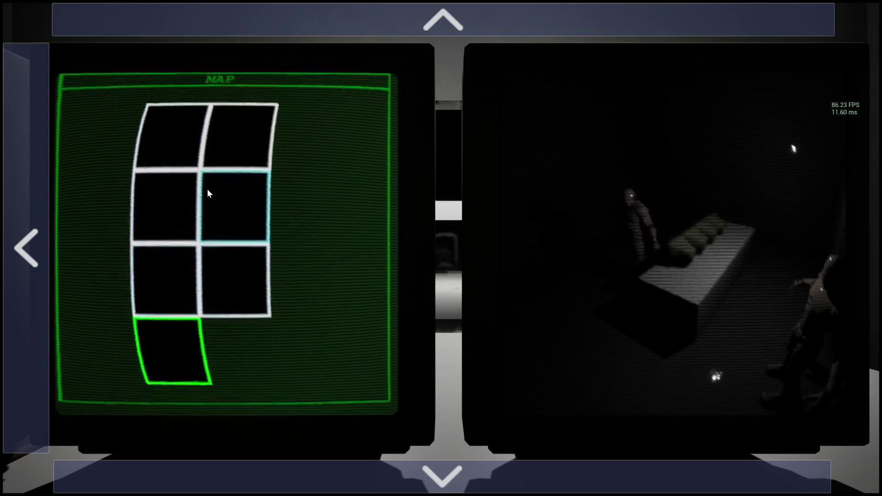
pyautogui.click(166, 203)
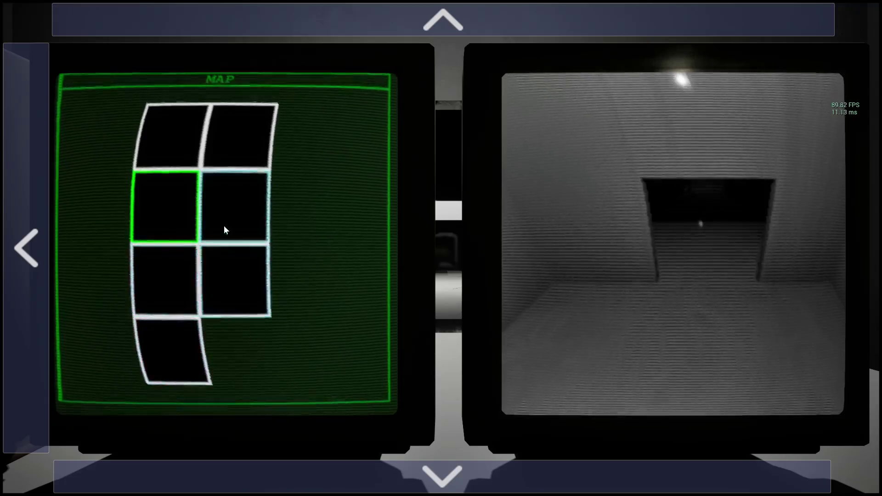
pyautogui.click(180, 324)
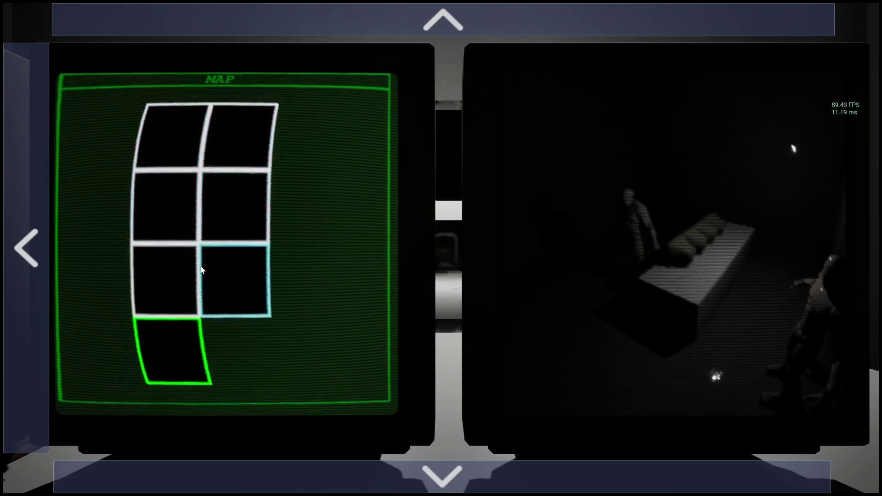
pyautogui.click(174, 279)
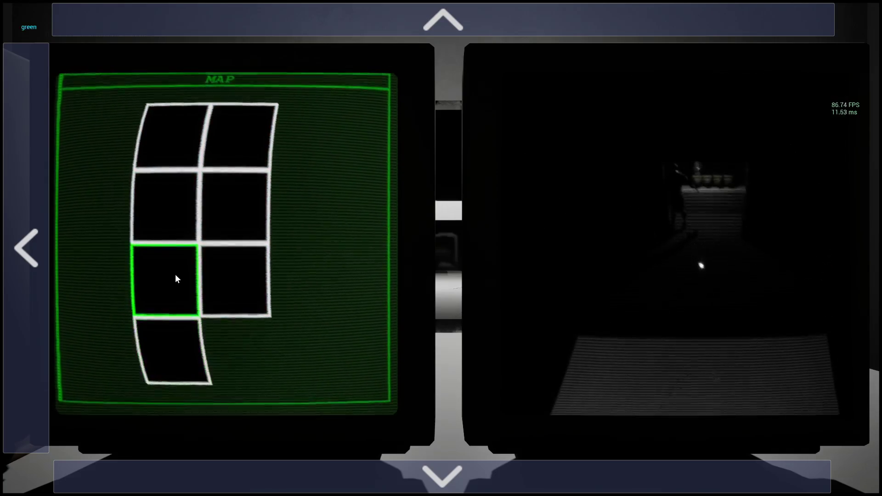
pyautogui.click(226, 276)
pyautogui.click(188, 215)
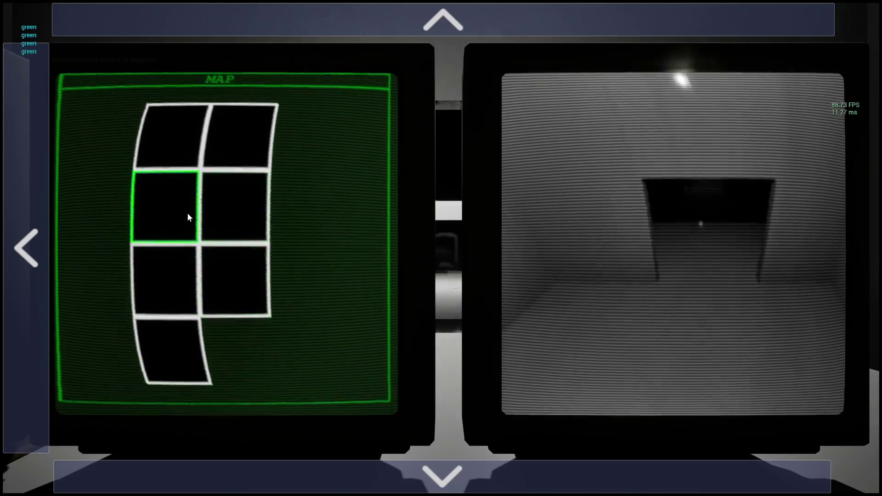
pyautogui.click(197, 141)
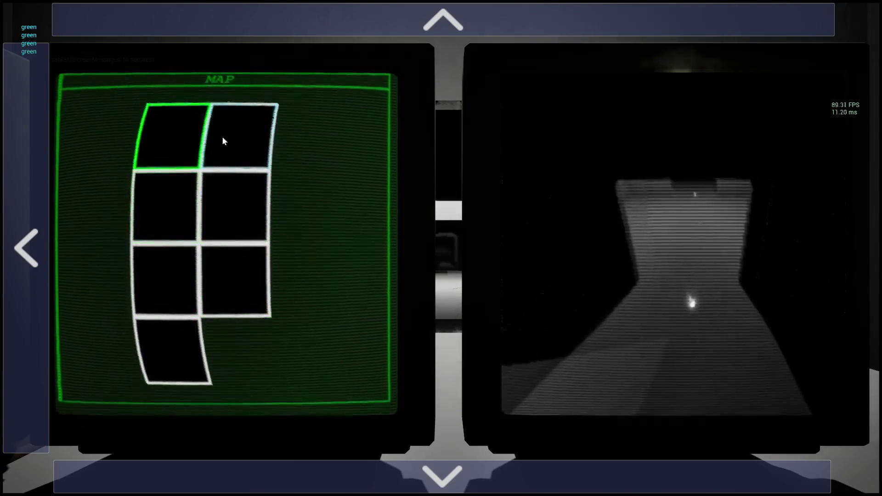
pyautogui.click(248, 136)
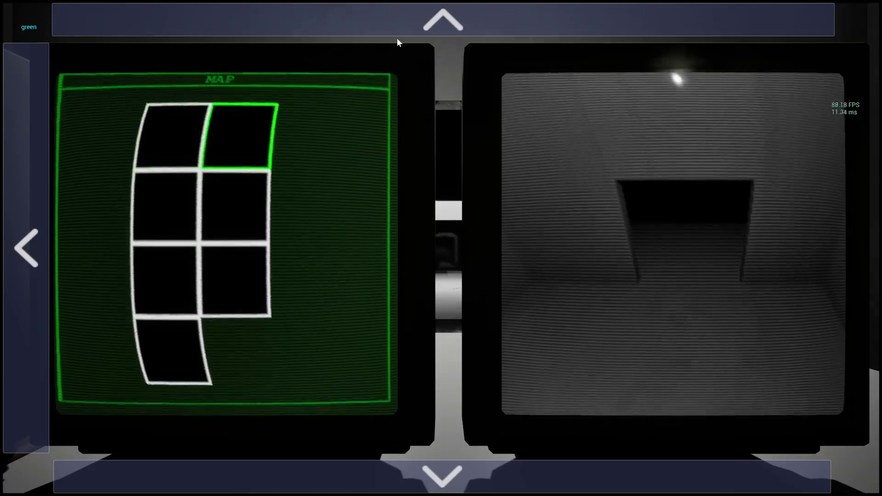
pyautogui.press('Escape')
pyautogui.scroll(-5, 442, 248)
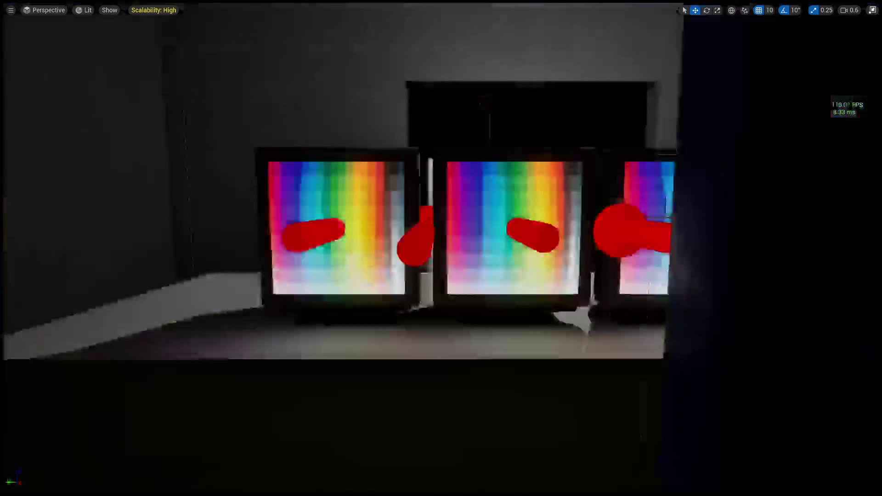
# Restore the full editor layout from F11 and select the doorway actor in the level.
pyautogui.scroll(3, 388, 164)
pyautogui.press('e')
pyautogui.press('F11')
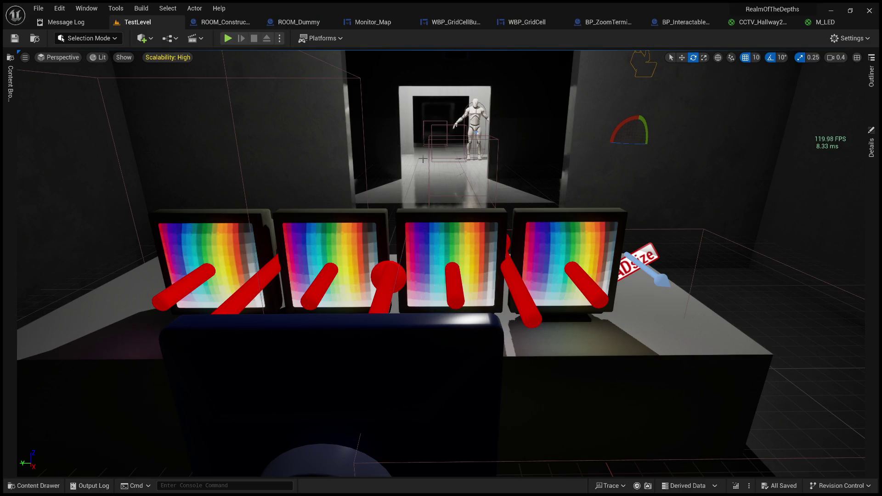
pyautogui.click(586, 213)
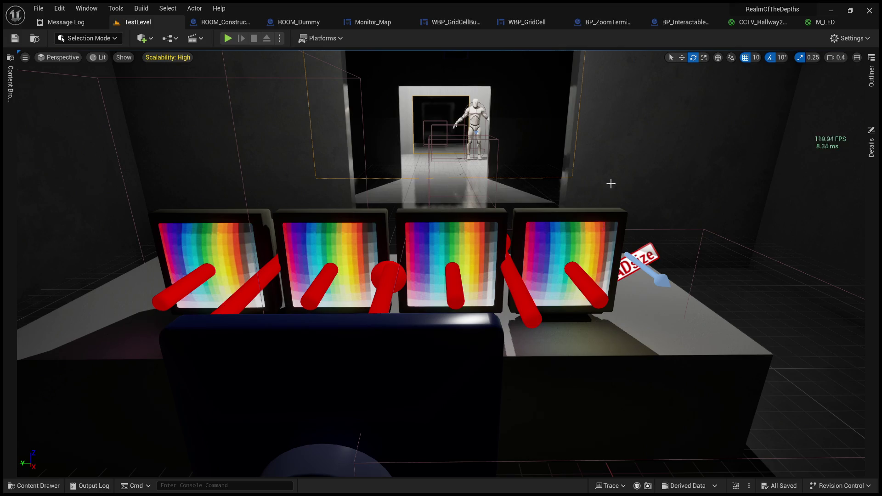
# Pan along WBP_GridCellButton's Cast and SET nodes, then return to TestLevel.
pyautogui.click(458, 24)
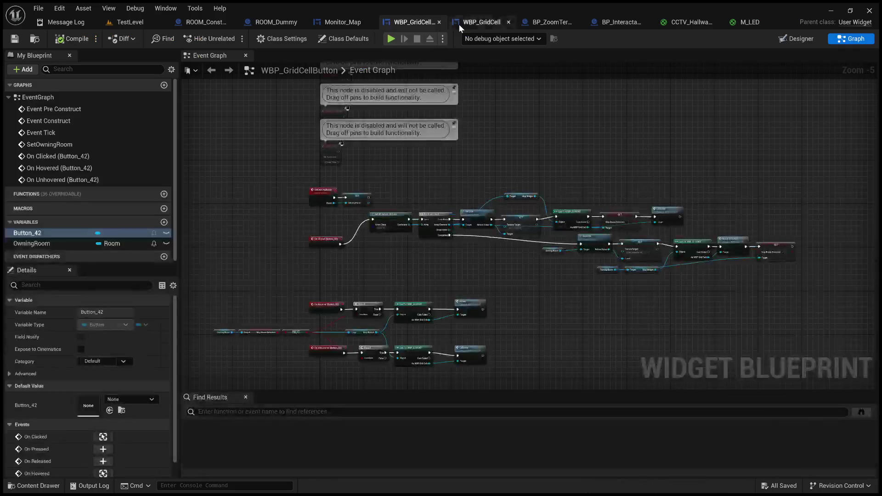
pyautogui.scroll(2, 539, 241)
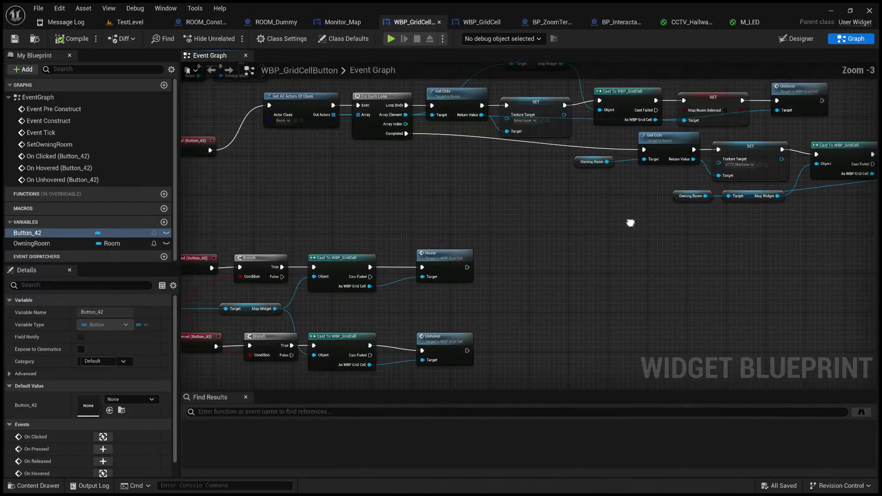
pyautogui.moveTo(634, 222); pyautogui.dragTo(564, 232)
pyautogui.moveTo(490, 228)
pyautogui.mouseDown()
pyautogui.moveTo(406, 248)
pyautogui.moveTo(257, 248)
pyautogui.moveTo(265, 243)
pyautogui.mouseUp()
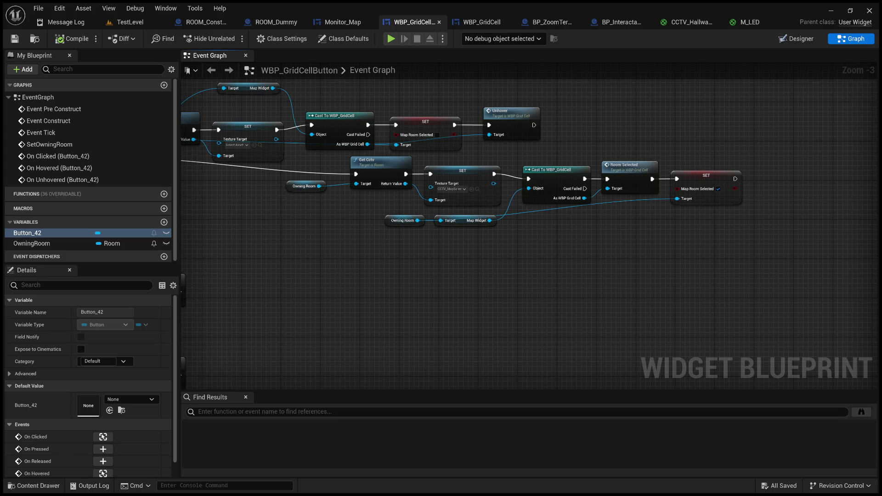
pyautogui.click(131, 22)
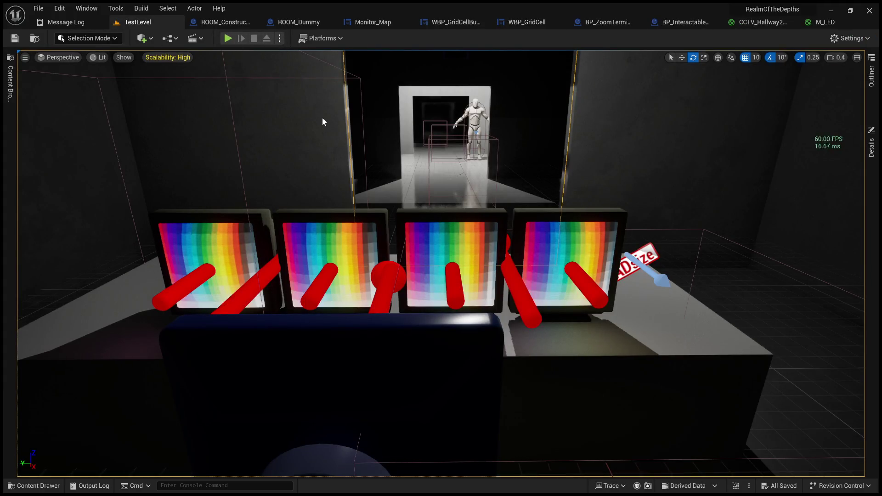
pyautogui.hotkey('alt', 'p')
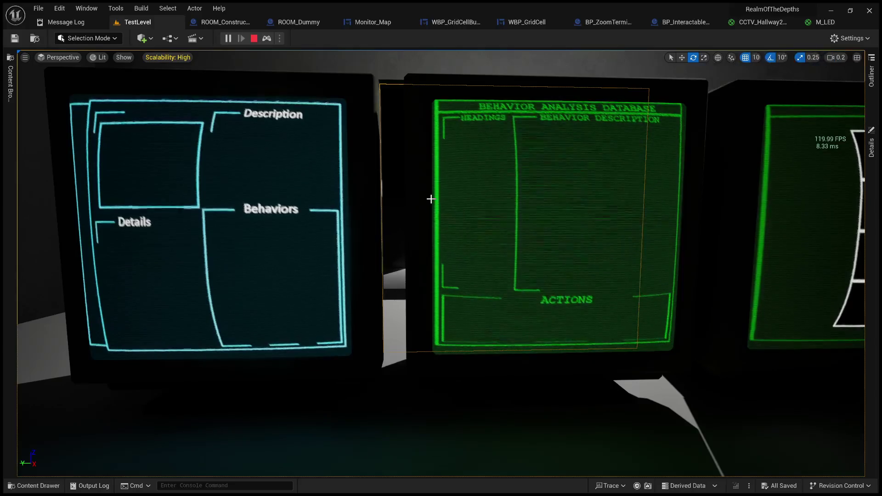
pyautogui.hotkey('shift', 'F1')
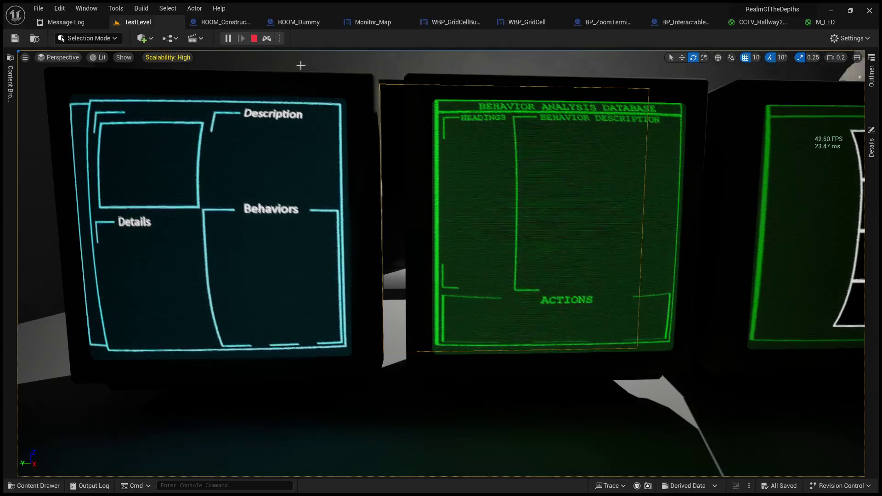
pyautogui.click(254, 39)
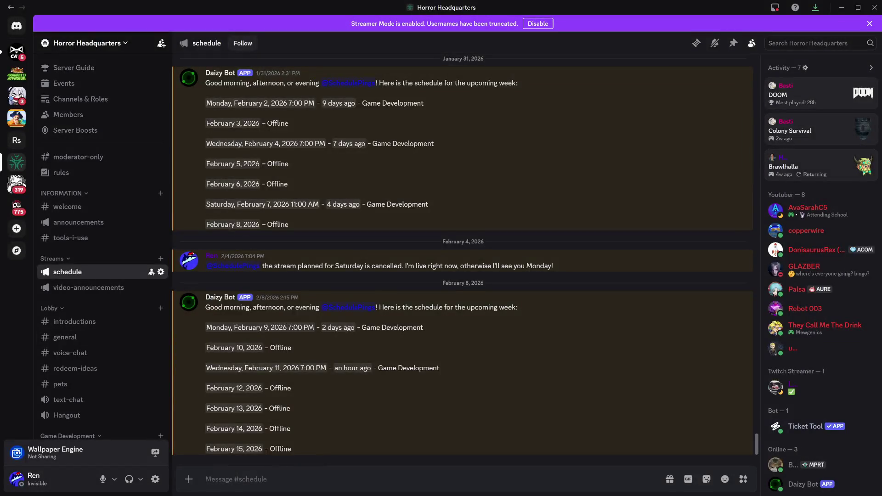
pyautogui.scroll(2, 463, 260)
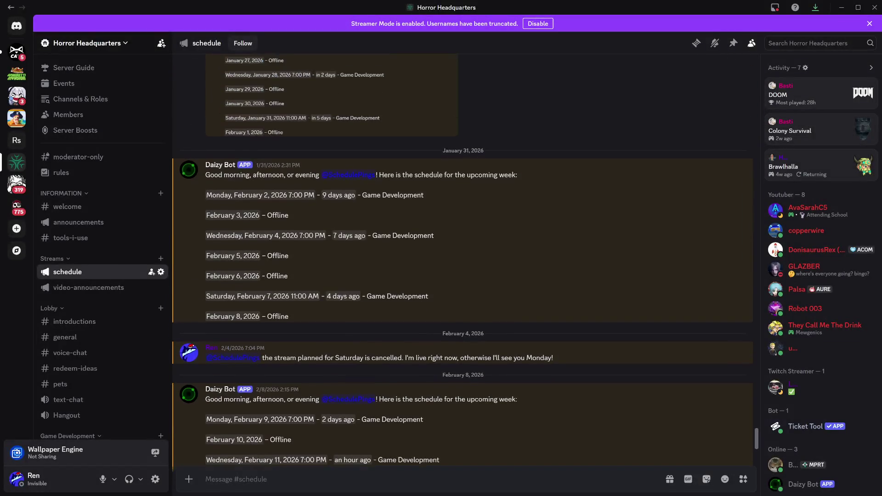
pyautogui.moveTo(418, 299); pyautogui.dragTo(192, 192)
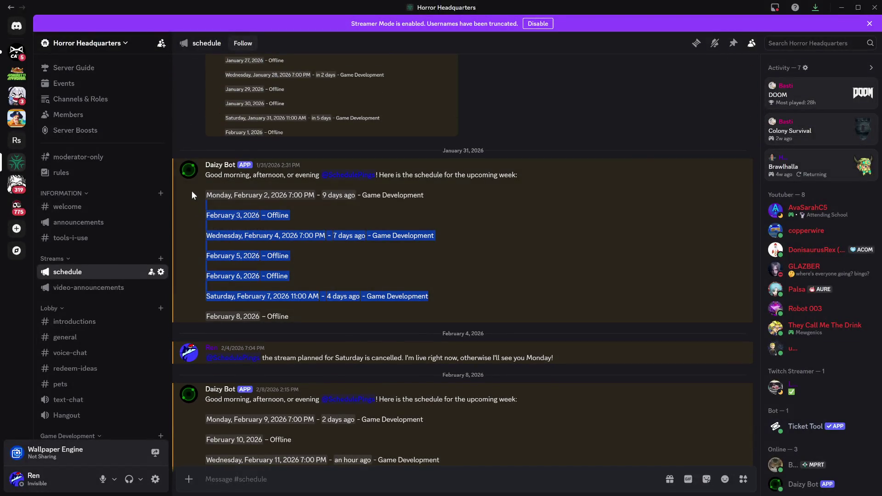
pyautogui.click(370, 252)
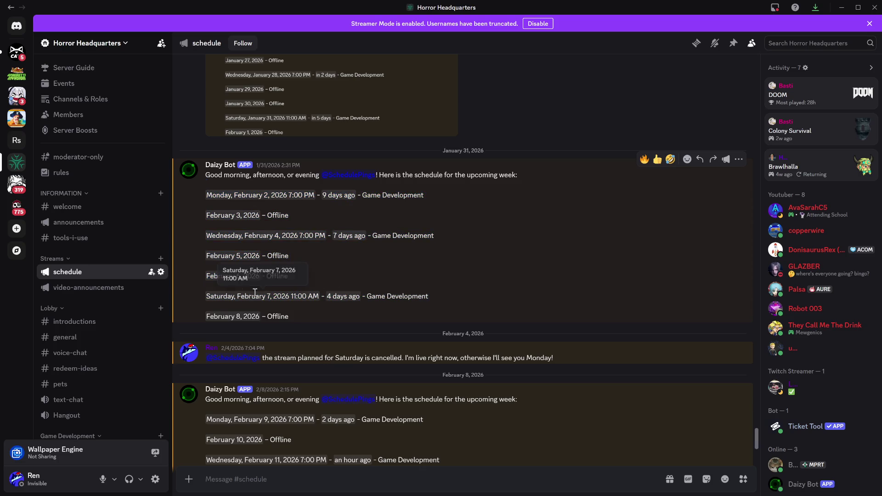
pyautogui.moveTo(221, 296); pyautogui.dragTo(424, 301)
pyautogui.click(458, 302)
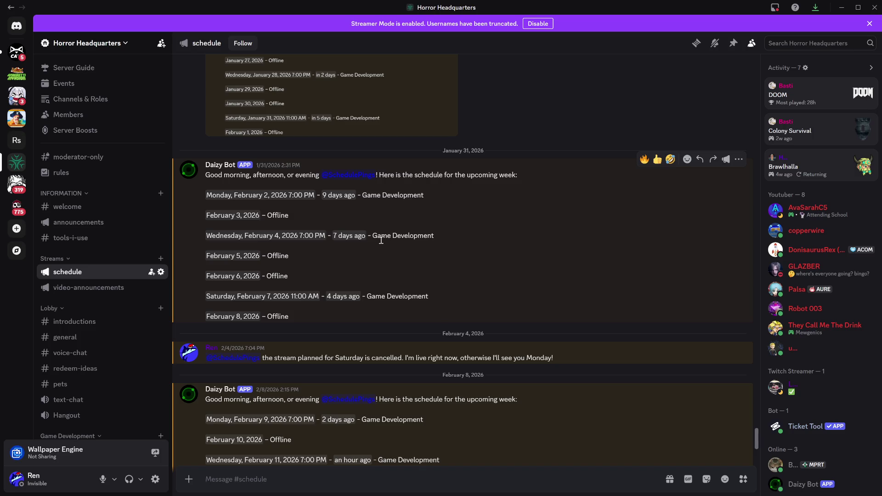
pyautogui.moveTo(455, 238)
pyautogui.mouseDown()
pyautogui.moveTo(229, 195)
pyautogui.moveTo(248, 195)
pyautogui.mouseUp()
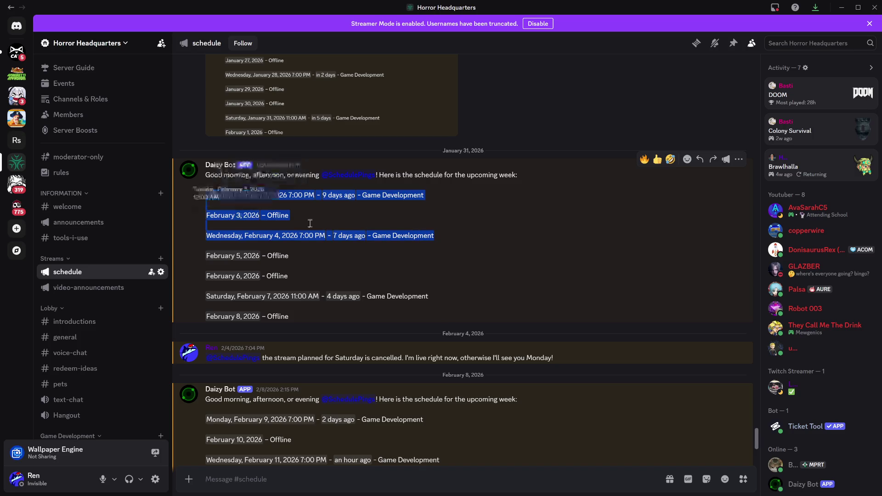
pyautogui.click(366, 222)
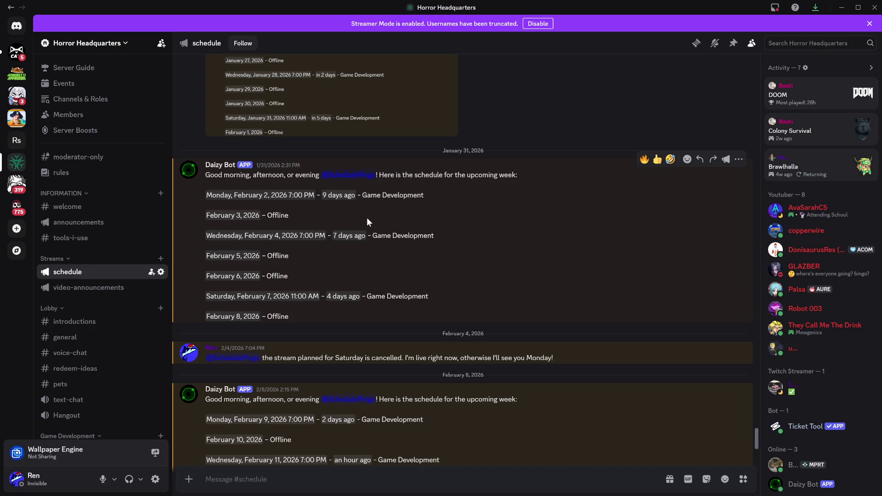
pyautogui.scroll(-2, 412, 225)
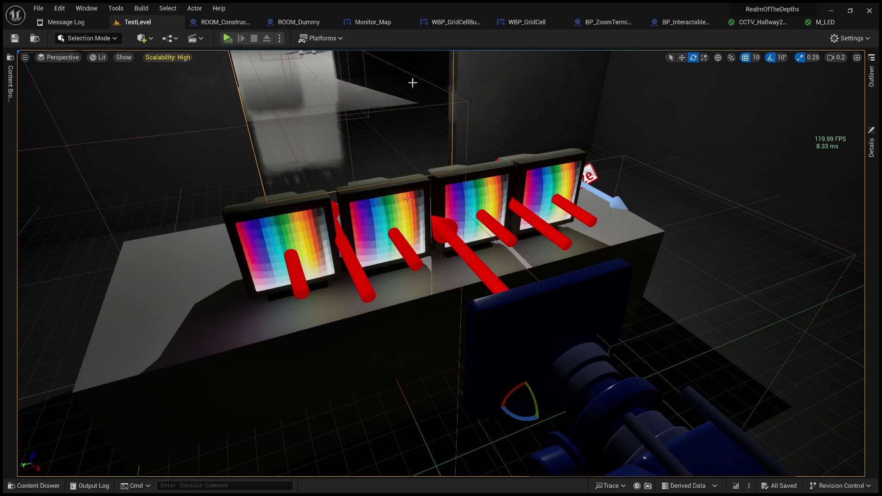
# Toggle the Outliner and Content drawers and orbit the view over the monitor desk and mirror.
pyautogui.scroll(-6, 412, 82)
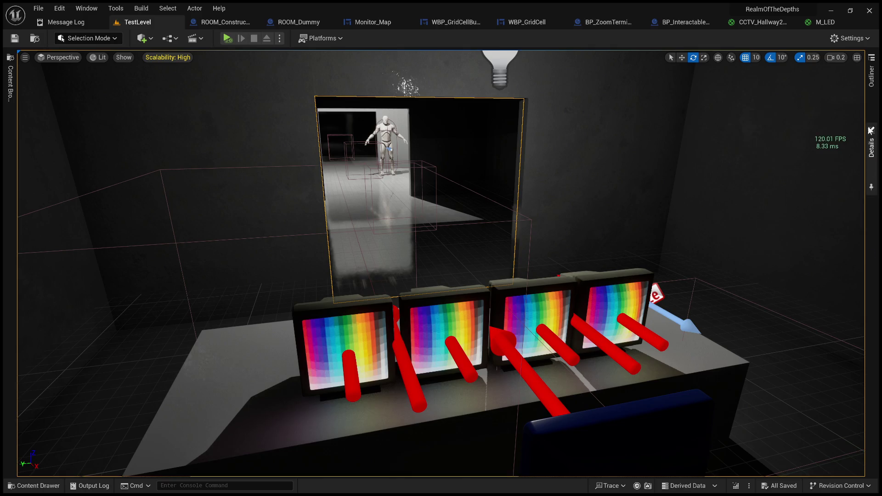
pyautogui.click(873, 151)
pyautogui.click(873, 83)
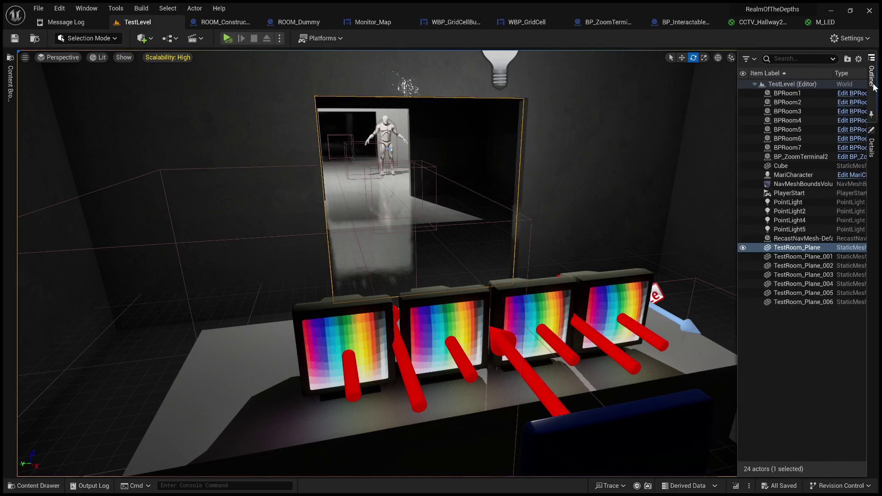
pyautogui.click(872, 148)
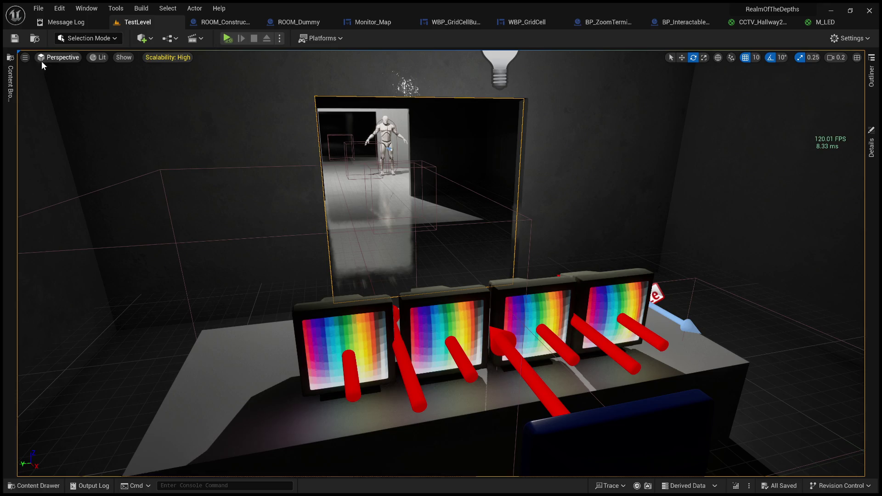
pyautogui.click(12, 82)
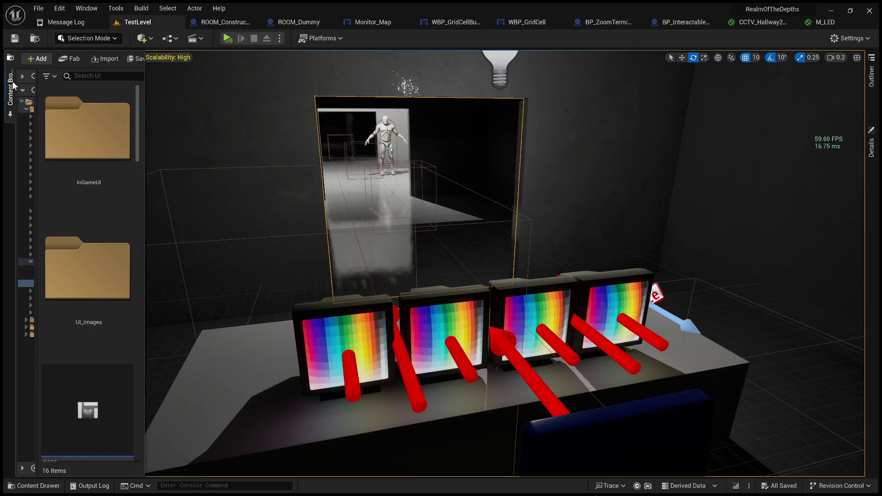
pyautogui.click(12, 81)
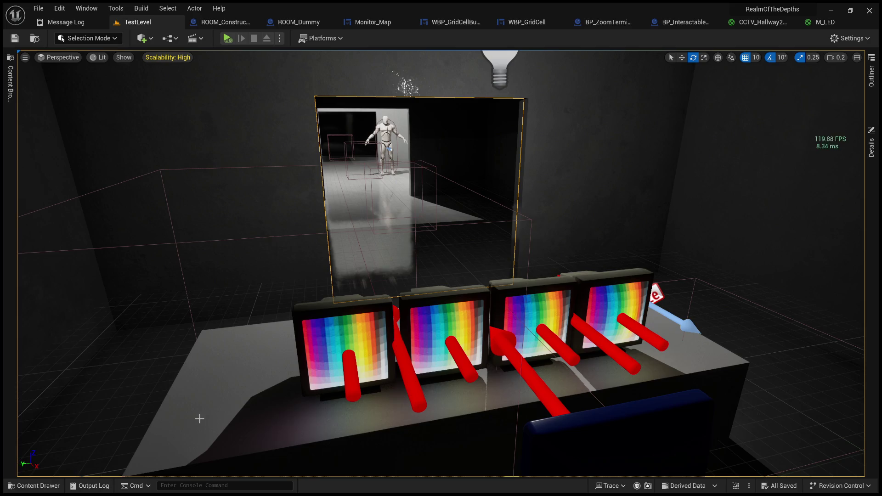
pyautogui.moveTo(285, 386)
pyautogui.mouseDown()
pyautogui.moveTo(285, 473)
pyautogui.moveTo(278, 474)
pyautogui.mouseUp()
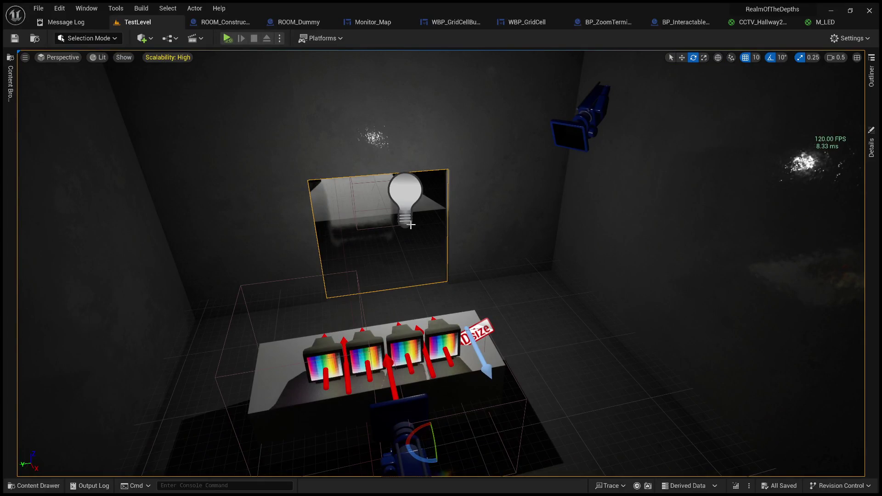
pyautogui.moveTo(347, 168); pyautogui.dragTo(381, 184)
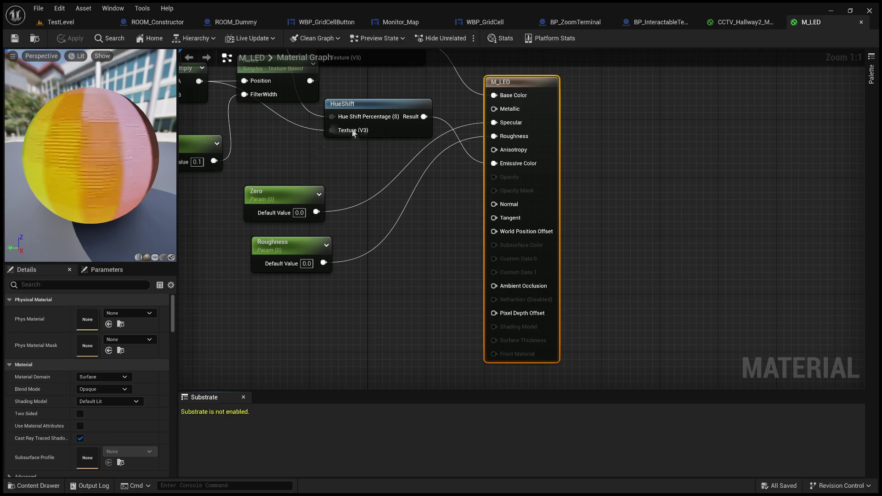
# Back on TestLevel, toggle the Content Drawer and frame the monitor row in a wider viewport.
pyautogui.click(84, 23)
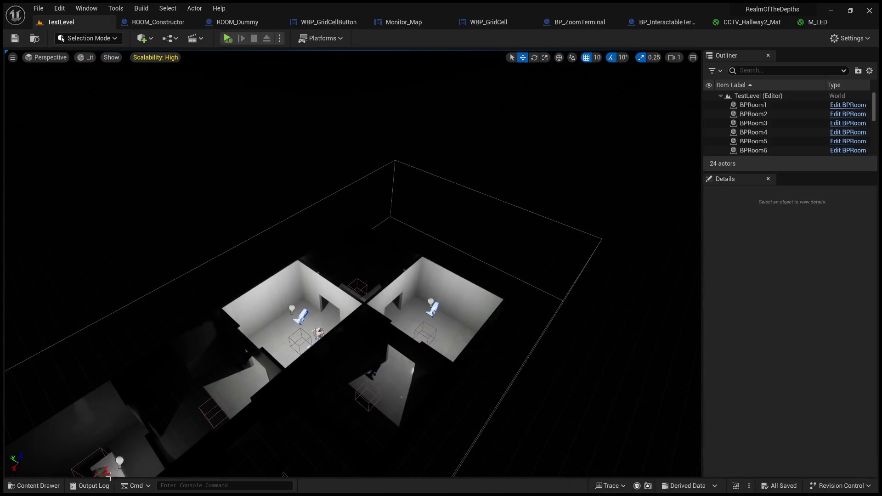
pyautogui.click(35, 485)
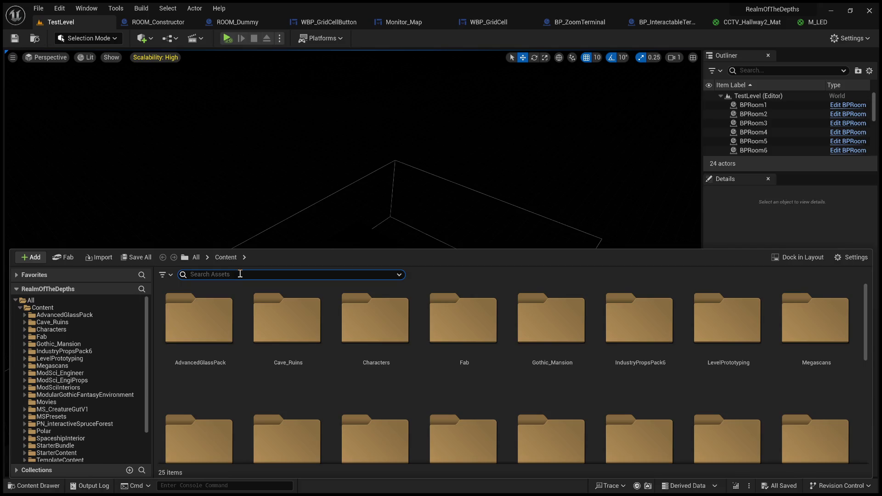
pyautogui.hotkey('ctrl', 'space')
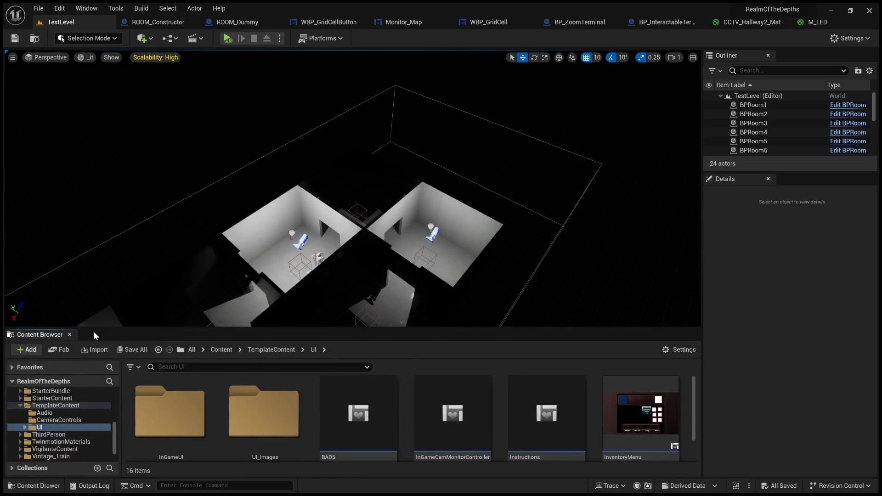
pyautogui.moveTo(164, 211)
pyautogui.mouseDown()
pyautogui.moveTo(133, 138)
pyautogui.moveTo(152, 129)
pyautogui.moveTo(152, 138)
pyautogui.moveTo(472, 324)
pyautogui.moveTo(465, 299)
pyautogui.moveTo(416, 270)
pyautogui.mouseUp()
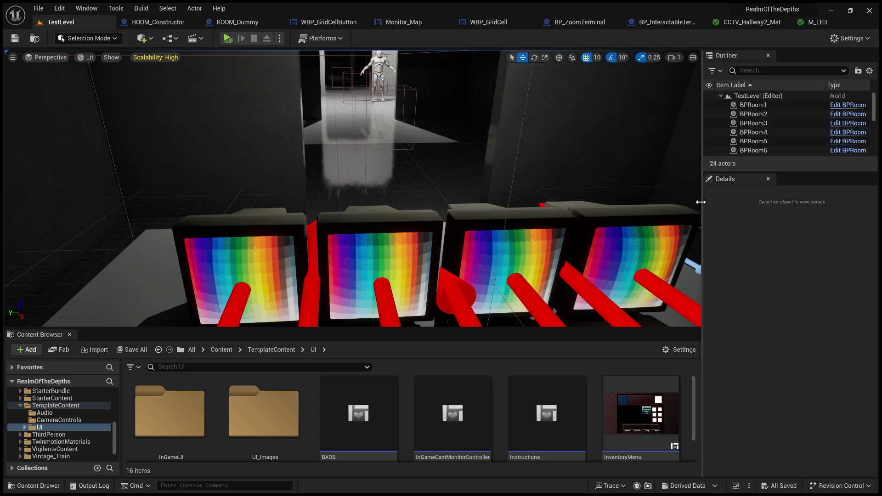
pyautogui.moveTo(703, 202); pyautogui.dragTo(747, 203)
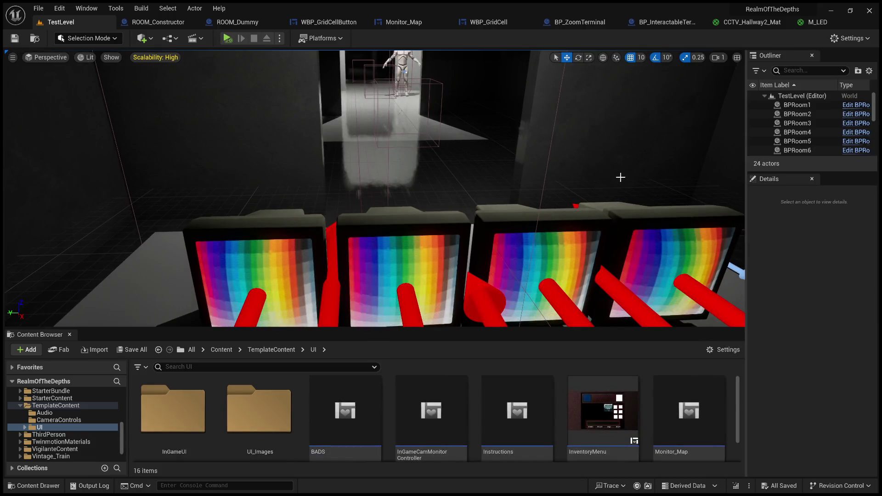
# Select BP_ZoomTerminal2 and do a quick test run of the level, stopping with Esc.
pyautogui.click(405, 248)
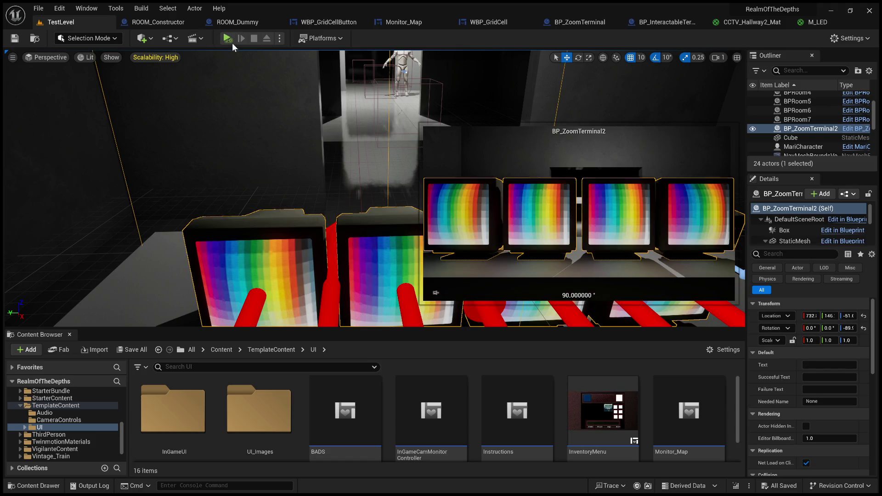
pyautogui.click(227, 38)
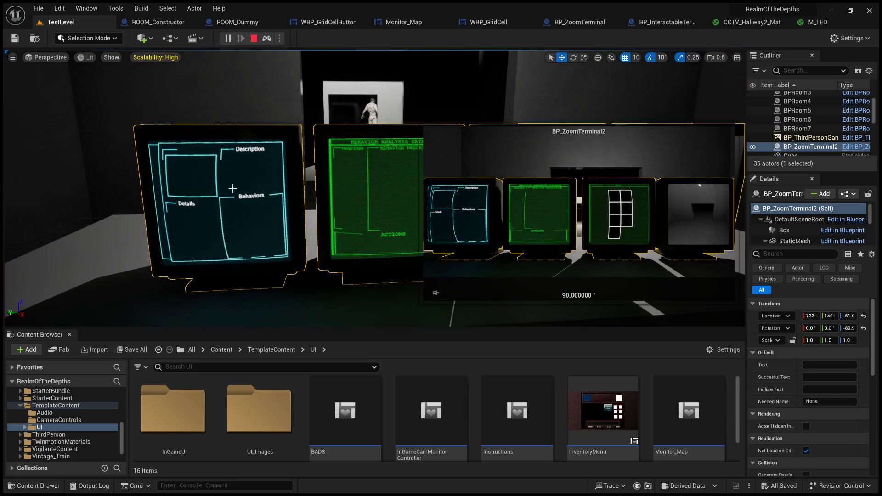
pyautogui.press('Escape')
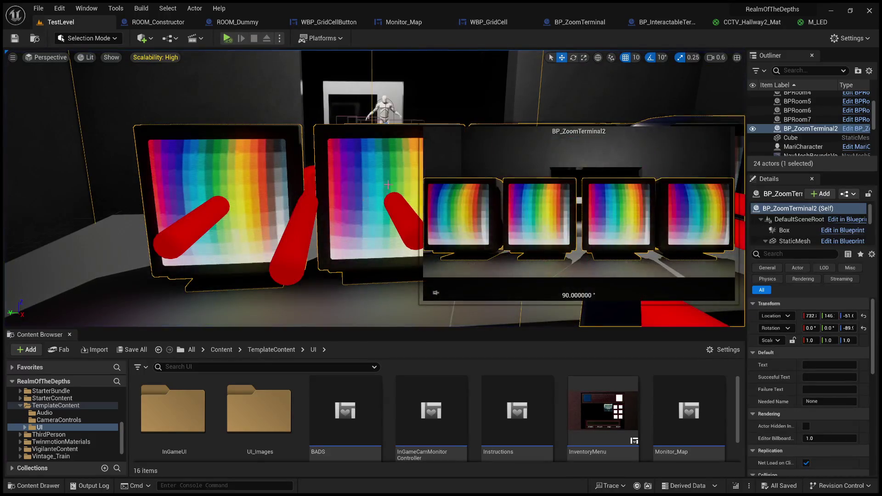
# Enlarge the content browser and scroll through the UI folder's 16 widget blueprints.
pyautogui.moveTo(389, 288); pyautogui.dragTo(385, 128)
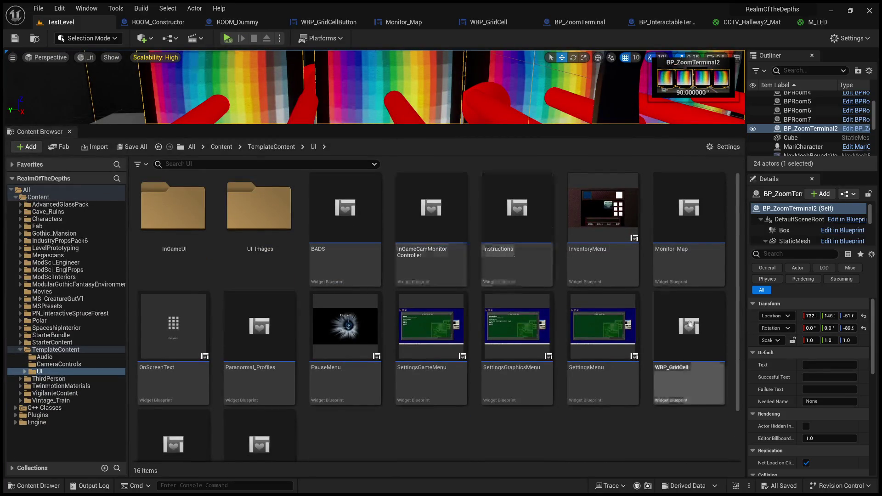
pyautogui.scroll(-1, 290, 326)
pyautogui.scroll(-1, 290, 326)
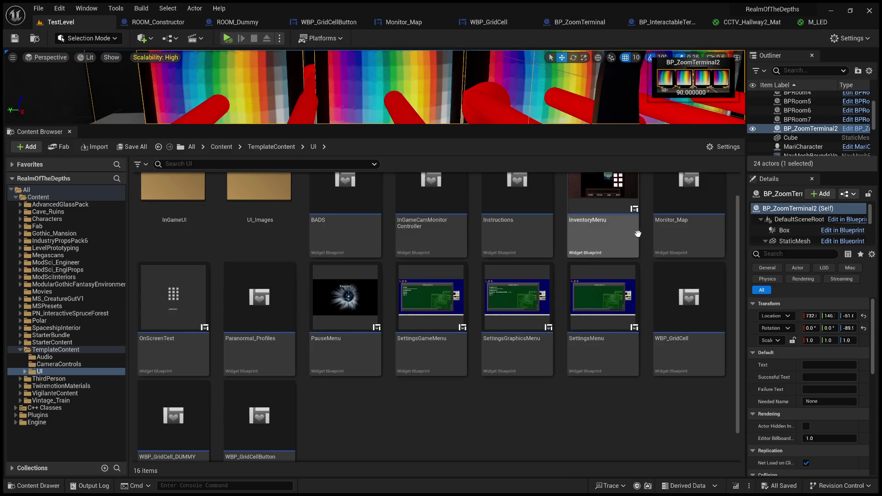
pyautogui.scroll(2, 285, 380)
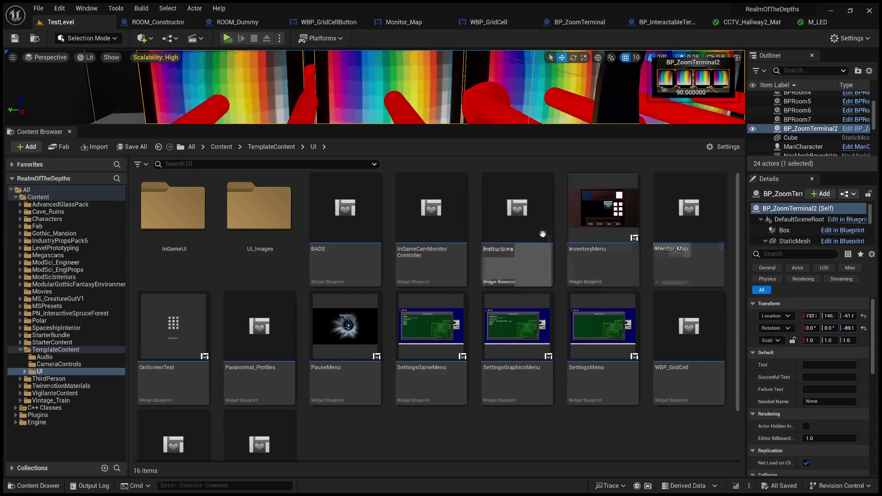
# Open BADS in the Widget Designer, widen the canvas, and select the background Image_0.
pyautogui.click(325, 244)
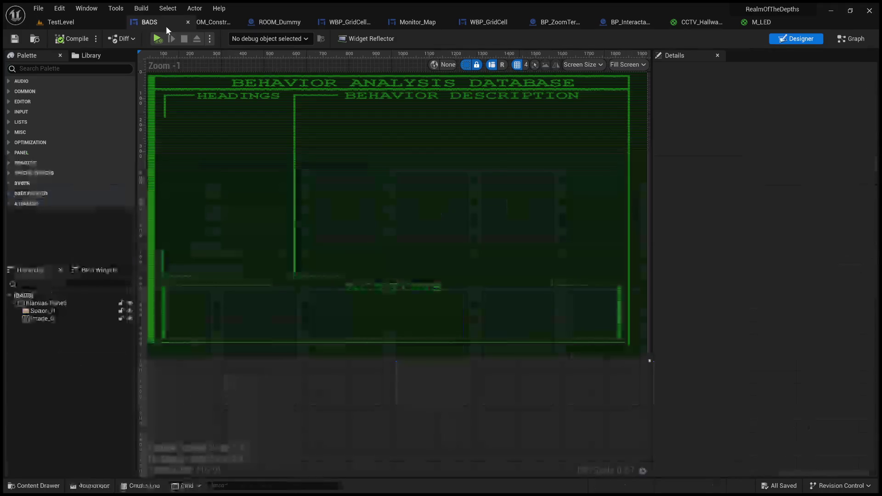
pyautogui.moveTo(335, 179)
pyautogui.mouseDown()
pyautogui.moveTo(404, 238)
pyautogui.moveTo(354, 248)
pyautogui.mouseUp()
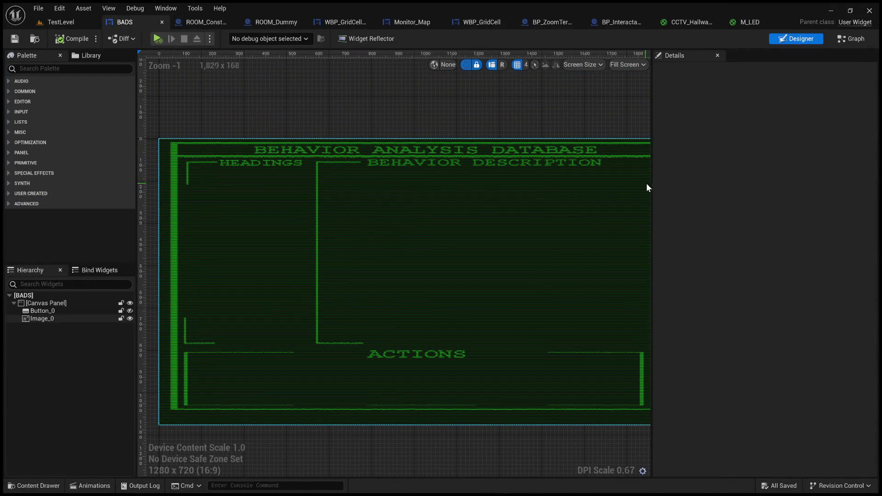
pyautogui.moveTo(651, 187); pyautogui.dragTo(811, 195)
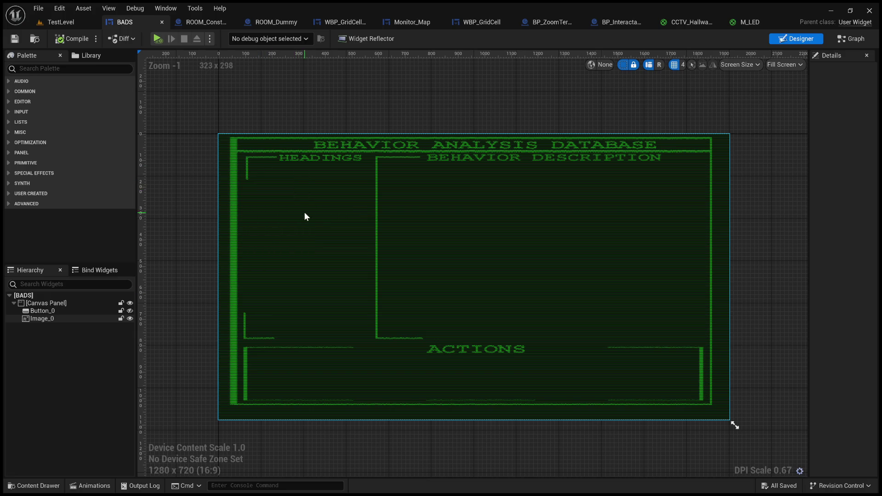
pyautogui.click(293, 207)
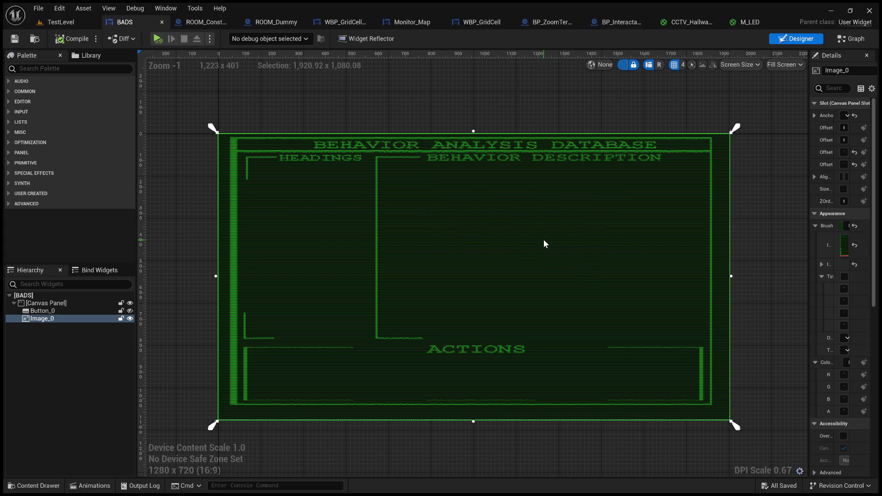
# Browse the Palette's Common, Audio and Input categories, then expand Lists to show List, Tile and Tree View.
pyautogui.click(10, 91)
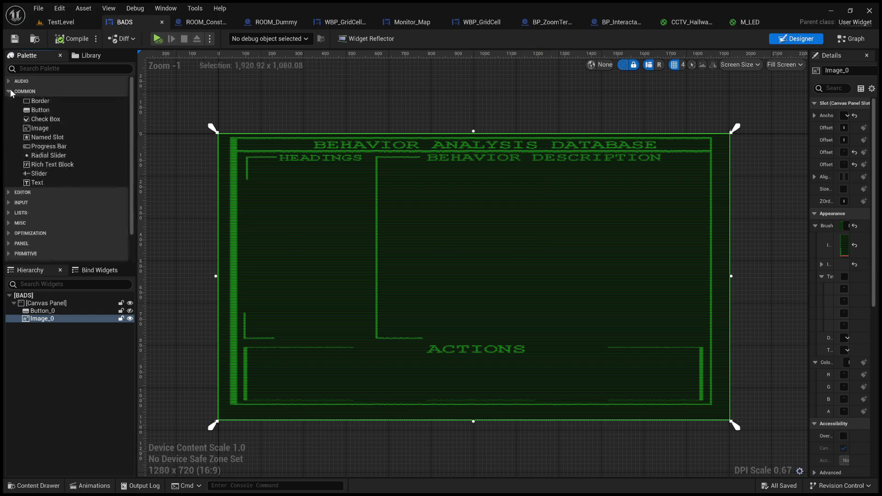
pyautogui.click(10, 91)
pyautogui.click(10, 81)
pyautogui.click(10, 81)
pyautogui.click(11, 111)
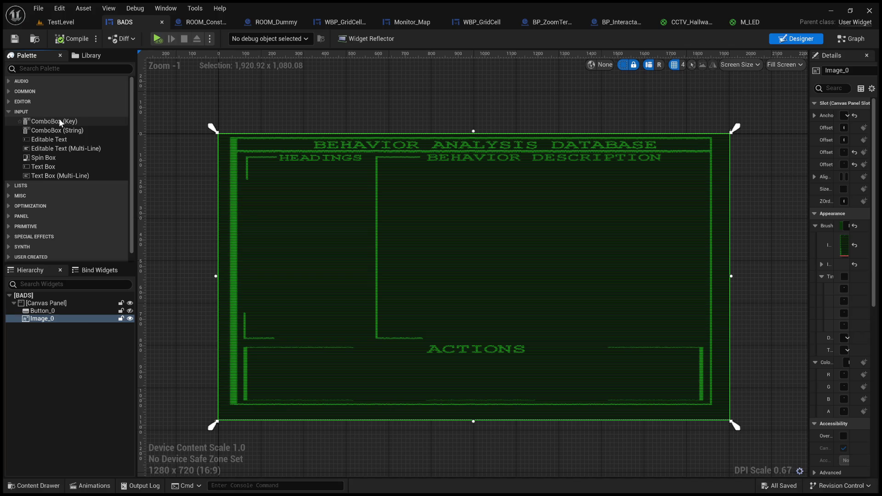
pyautogui.scroll(-1, 67, 153)
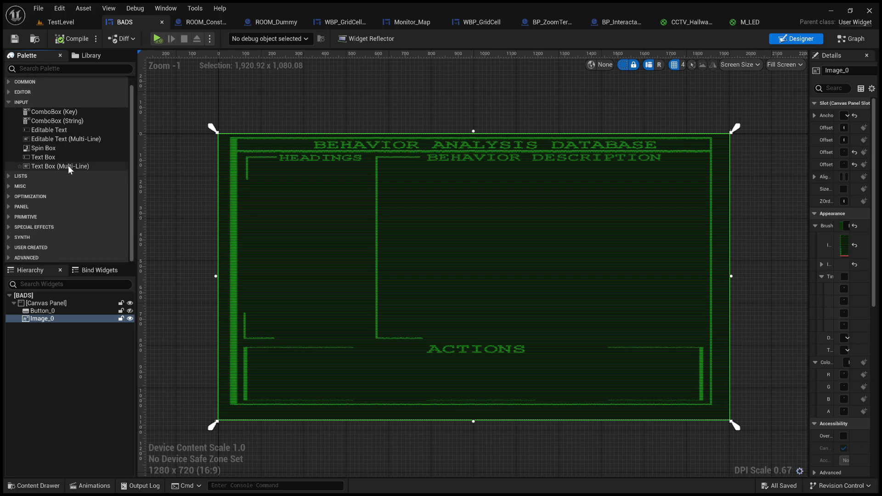
pyautogui.scroll(1, 68, 165)
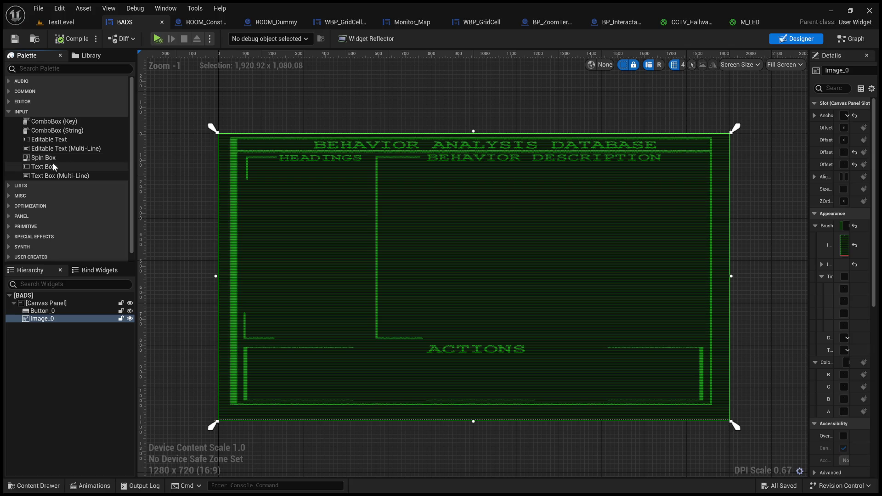
pyautogui.click(19, 186)
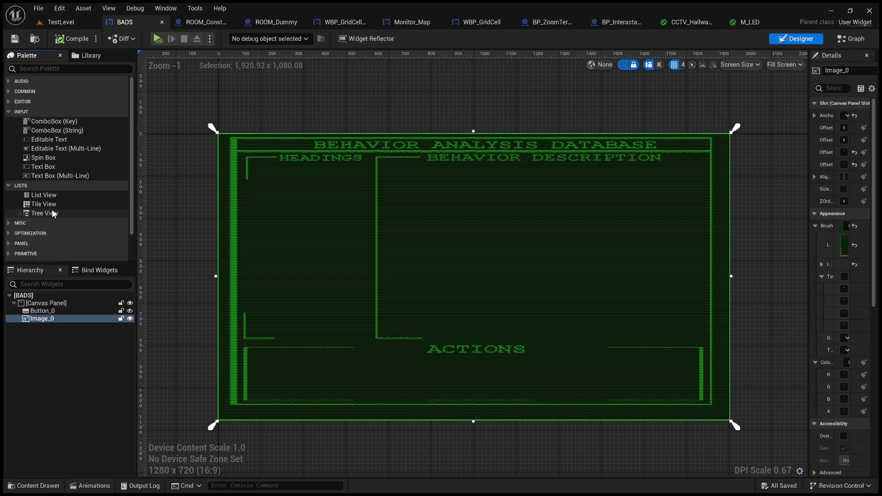
pyautogui.moveTo(43, 195)
pyautogui.mouseDown()
pyautogui.moveTo(101, 218)
pyautogui.moveTo(408, 181)
pyautogui.moveTo(456, 213)
pyautogui.moveTo(456, 334)
pyautogui.mouseUp()
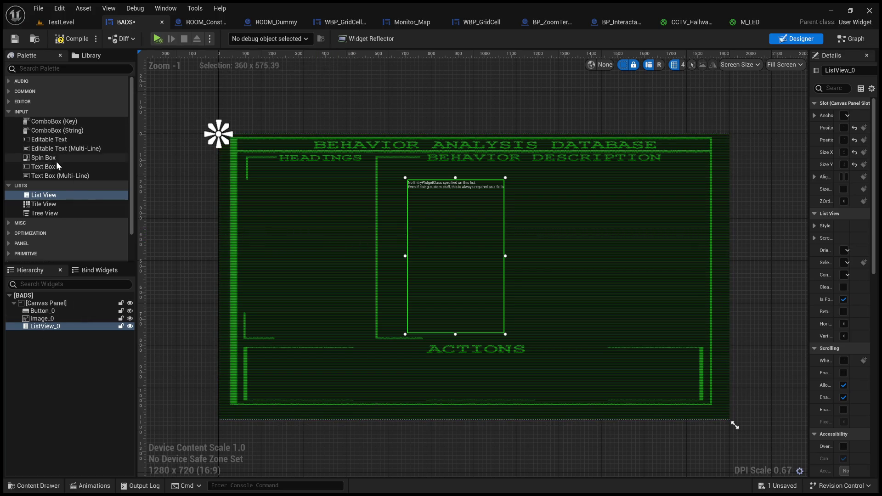
pyautogui.click(11, 94)
pyautogui.click(40, 110)
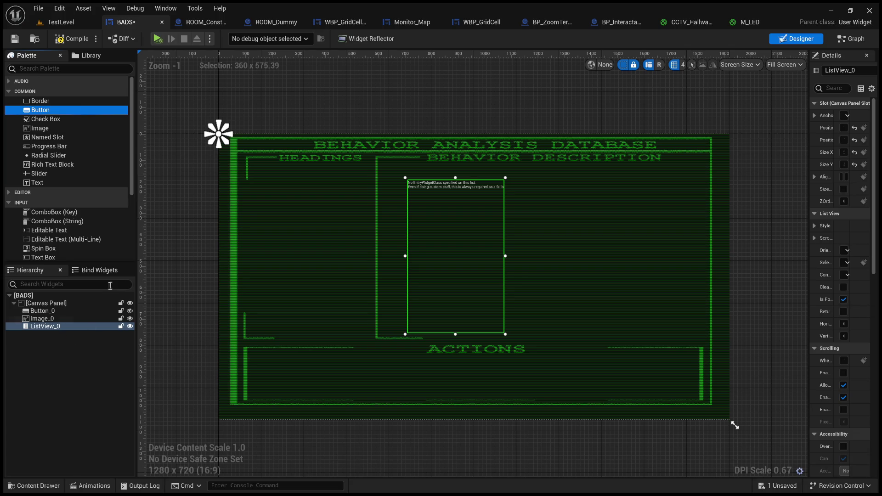
pyautogui.scroll(4, 410, 220)
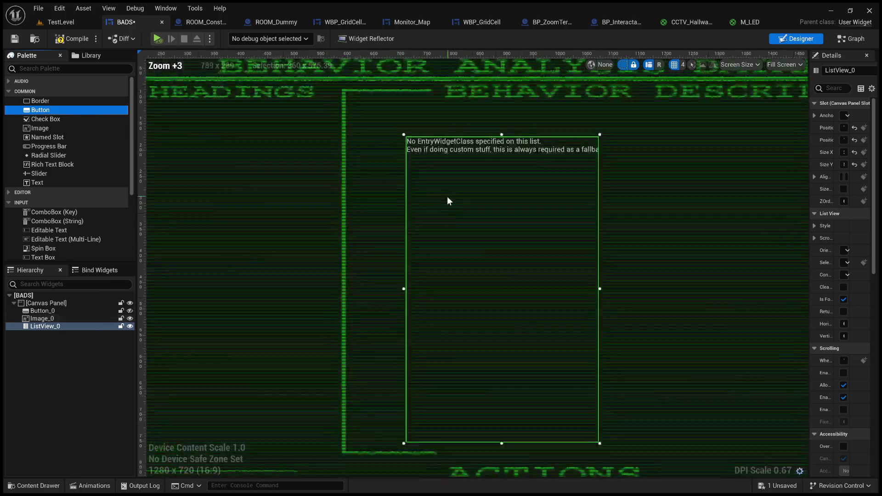
pyautogui.click(488, 150)
pyautogui.scroll(-4, 482, 164)
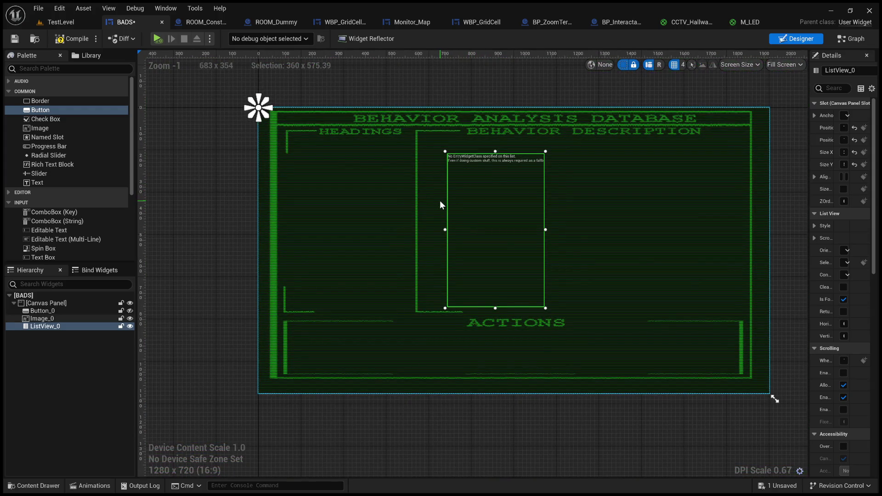
pyautogui.hotkey('ctrl', 'z')
pyautogui.hotkey('ctrl', 'z')
pyautogui.hotkey('ctrl', 's')
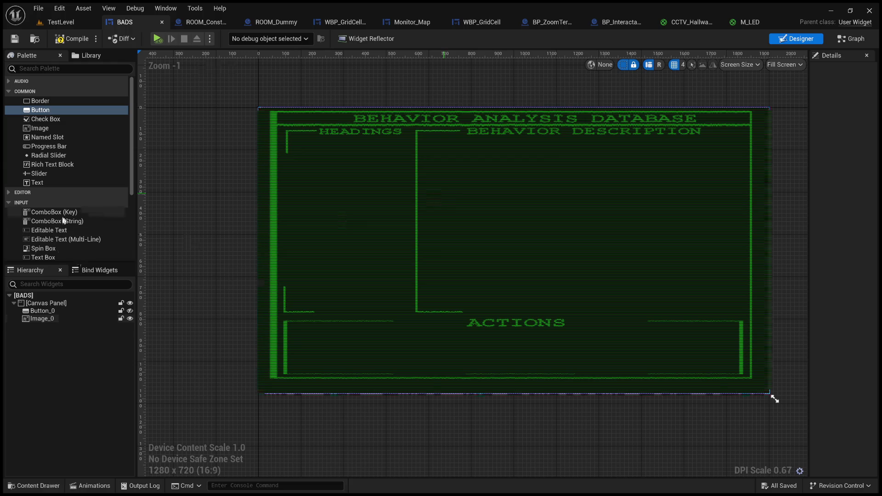
# Scroll down the Palette past the list widgets and expand the Panel category.
pyautogui.scroll(-2, 65, 230)
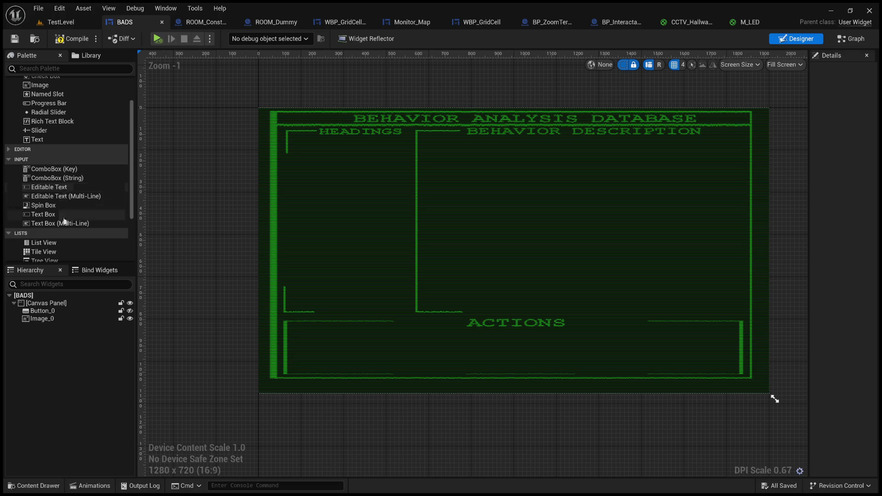
pyautogui.scroll(-1, 87, 218)
pyautogui.scroll(-1, 85, 215)
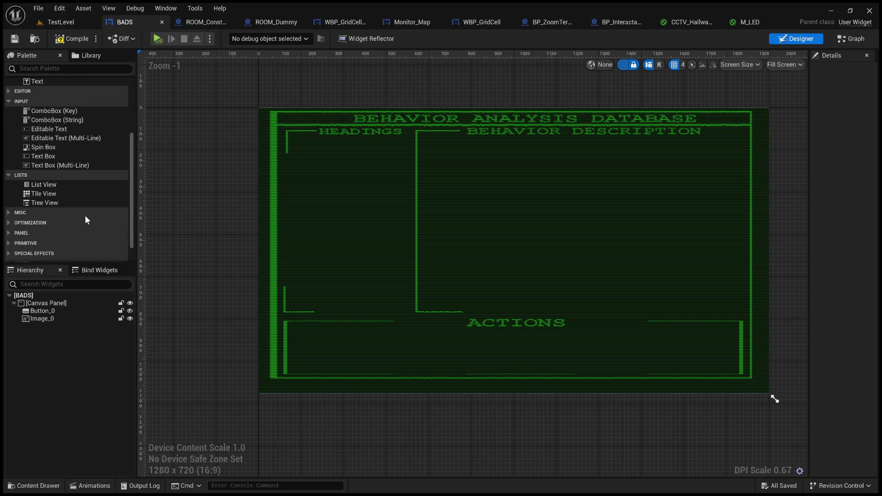
pyautogui.click(48, 193)
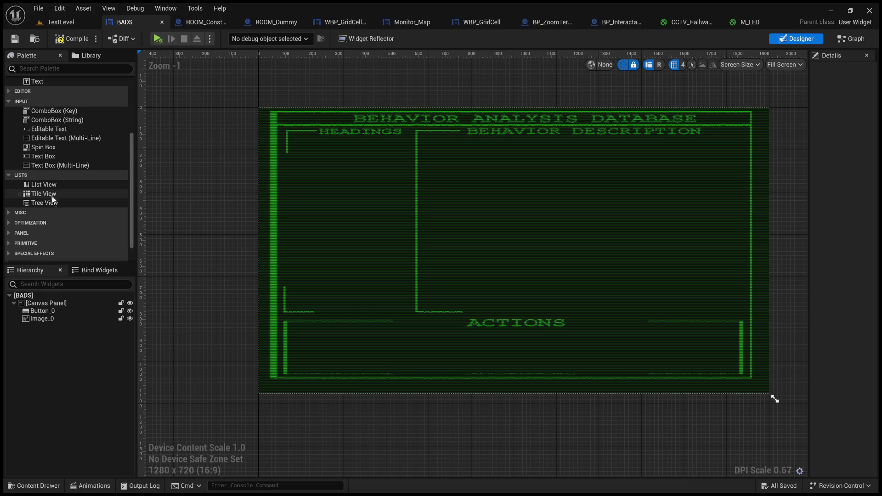
pyautogui.scroll(-1, 49, 226)
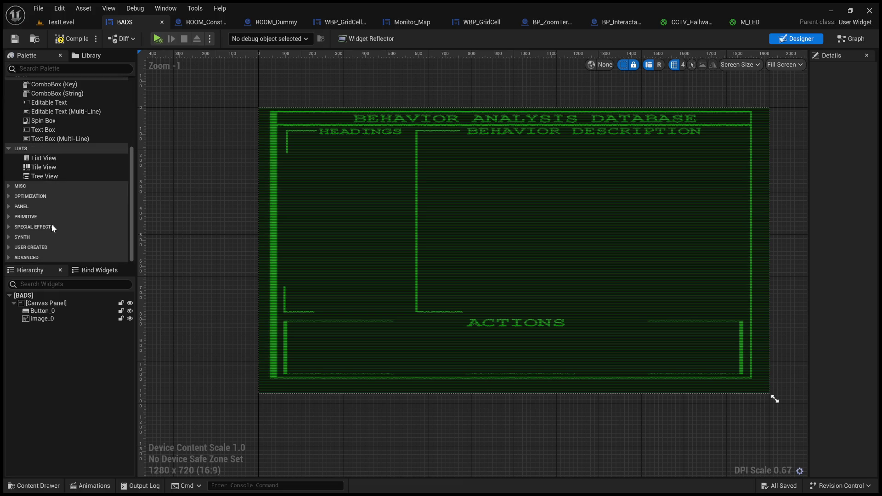
pyautogui.click(12, 207)
# Drag a Scroll Box from the Panel category onto the canvas.
pyautogui.scroll(-1, 65, 202)
pyautogui.scroll(-1, 92, 205)
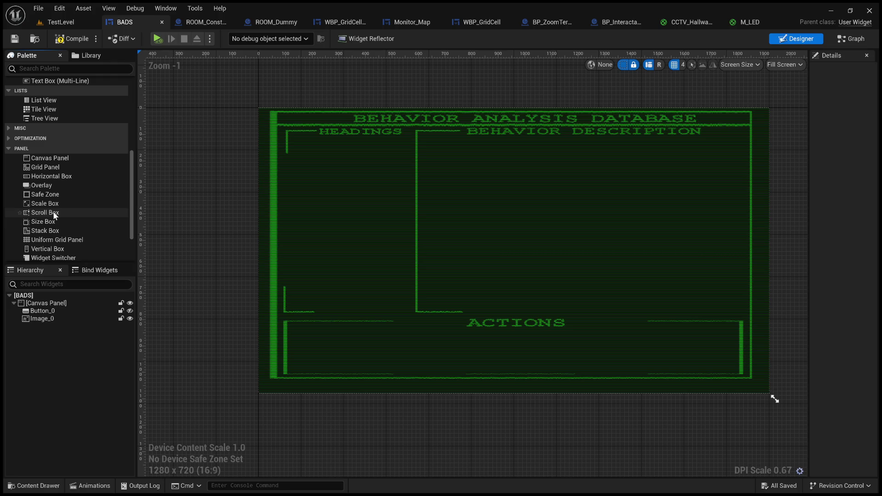
pyautogui.scroll(-2, 54, 216)
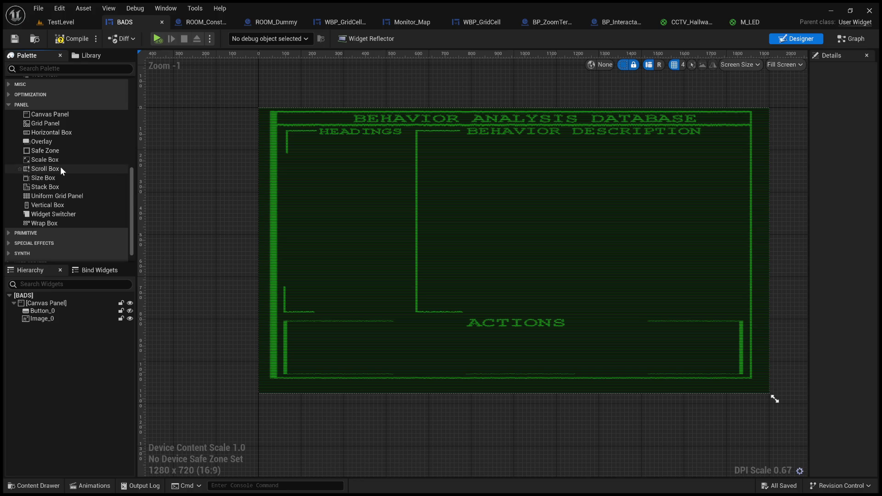
pyautogui.moveTo(60, 169)
pyautogui.mouseDown()
pyautogui.moveTo(253, 203)
pyautogui.moveTo(470, 161)
pyautogui.moveTo(642, 272)
pyautogui.moveTo(738, 313)
pyautogui.mouseUp()
# Resize the Scroll Box over the Behavior Description area and anchor it near that frame.
pyautogui.moveTo(455, 148); pyautogui.dragTo(466, 164)
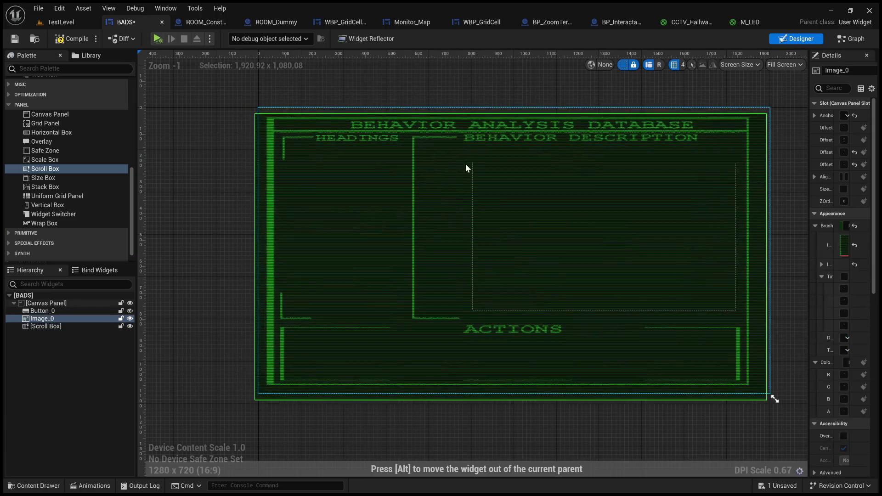
pyautogui.click(490, 183)
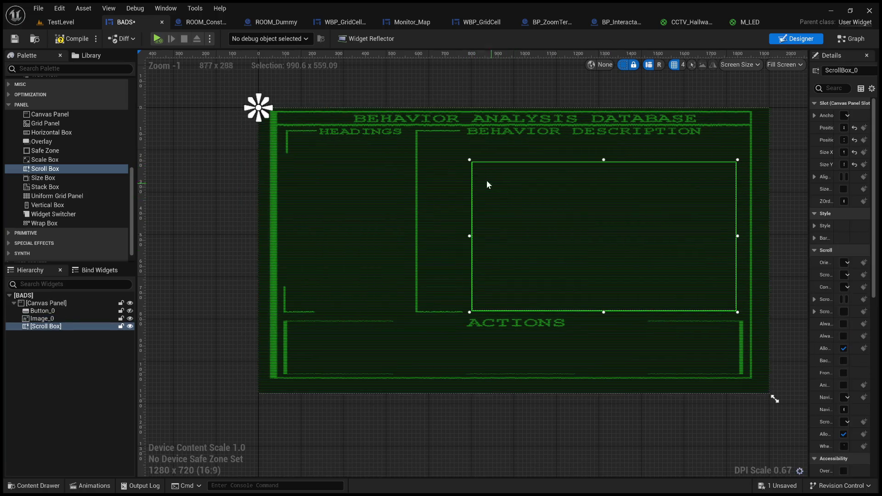
pyautogui.moveTo(470, 159); pyautogui.dragTo(424, 135)
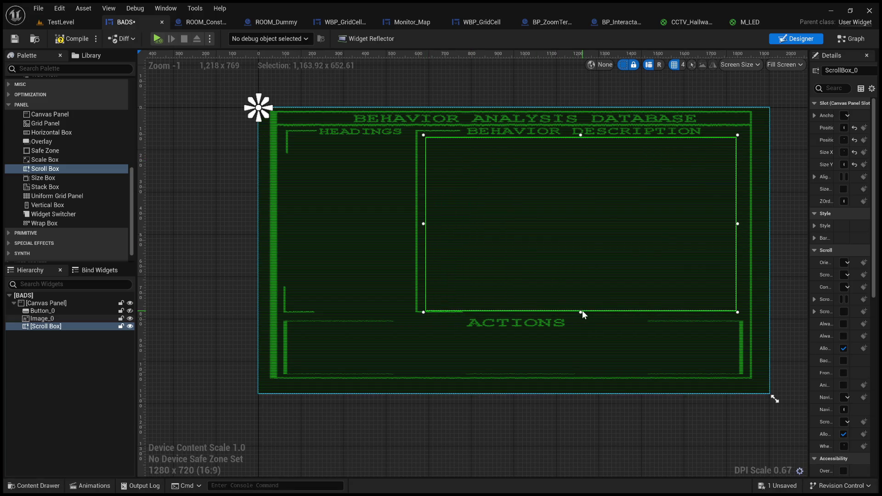
pyautogui.moveTo(580, 312); pyautogui.dragTo(580, 305)
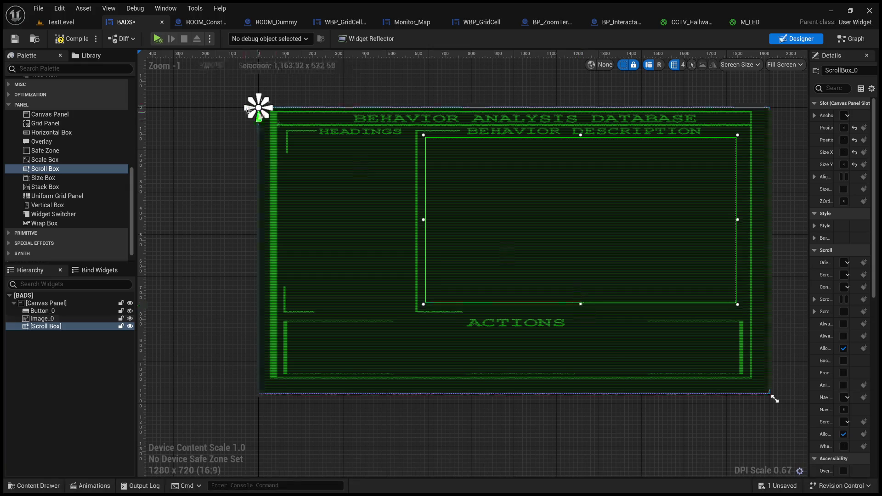
pyautogui.moveTo(268, 115)
pyautogui.mouseDown()
pyautogui.moveTo(548, 253)
pyautogui.moveTo(729, 305)
pyautogui.moveTo(747, 319)
pyautogui.mouseUp()
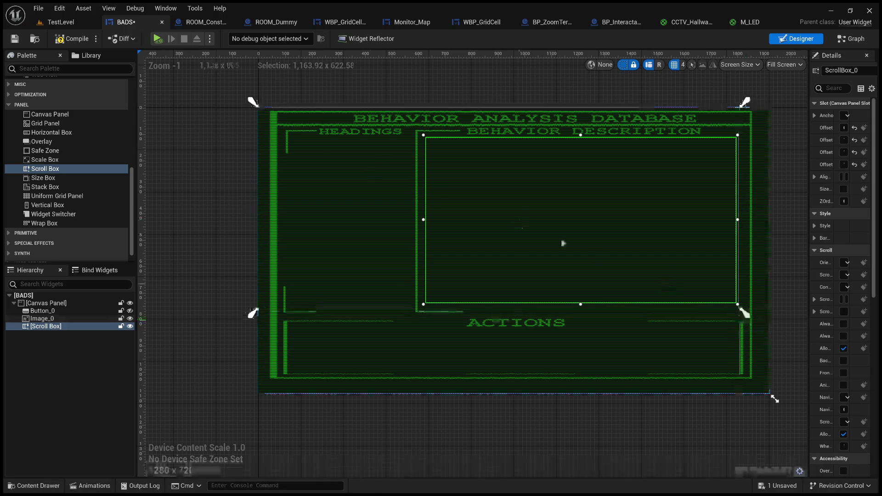
pyautogui.moveTo(259, 109); pyautogui.dragTo(415, 129)
# Drag a Button from the Palette into the Scroll Box.
pyautogui.scroll(3, 76, 177)
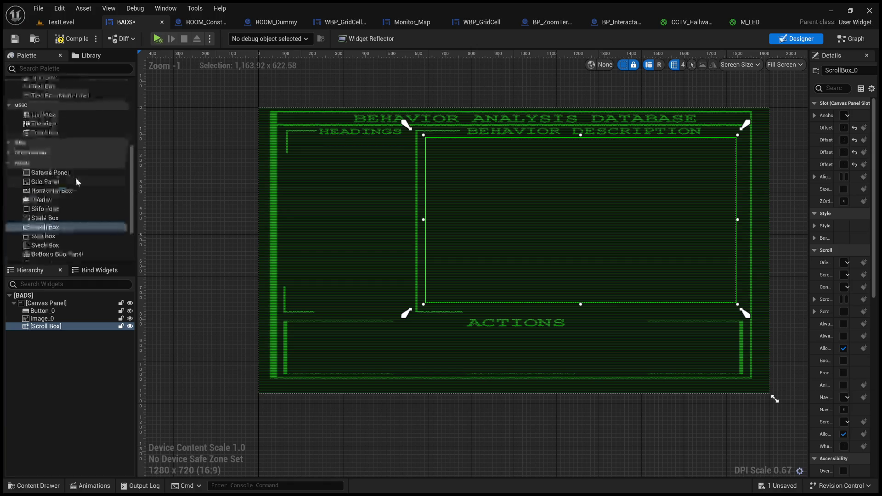
pyautogui.scroll(2, 111, 217)
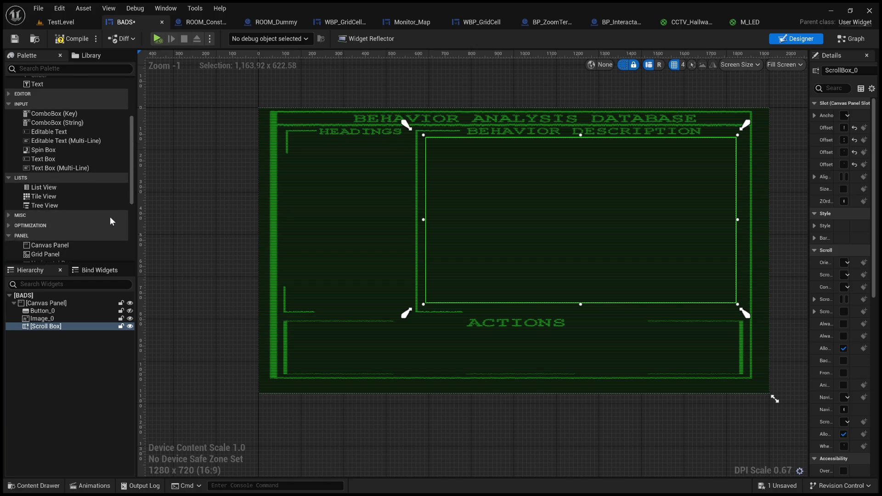
pyautogui.scroll(2, 109, 216)
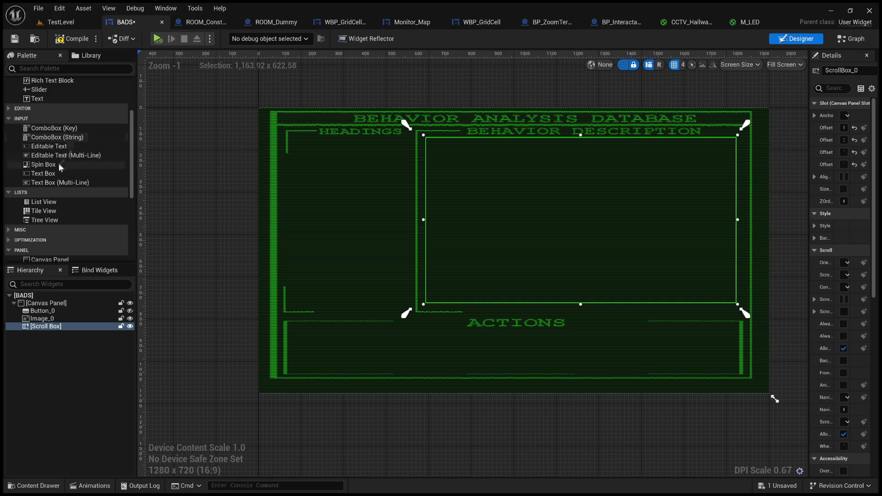
pyautogui.scroll(3, 59, 152)
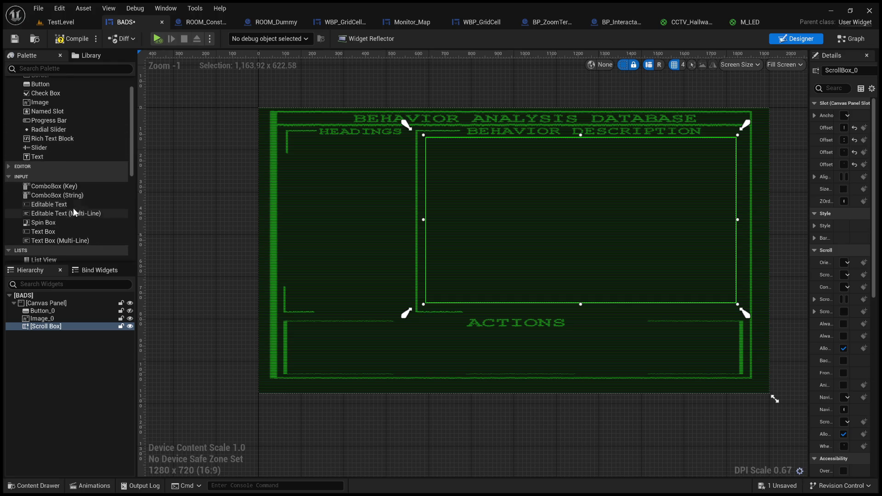
pyautogui.scroll(1, 74, 200)
pyautogui.moveTo(46, 111); pyautogui.dragTo(57, 331)
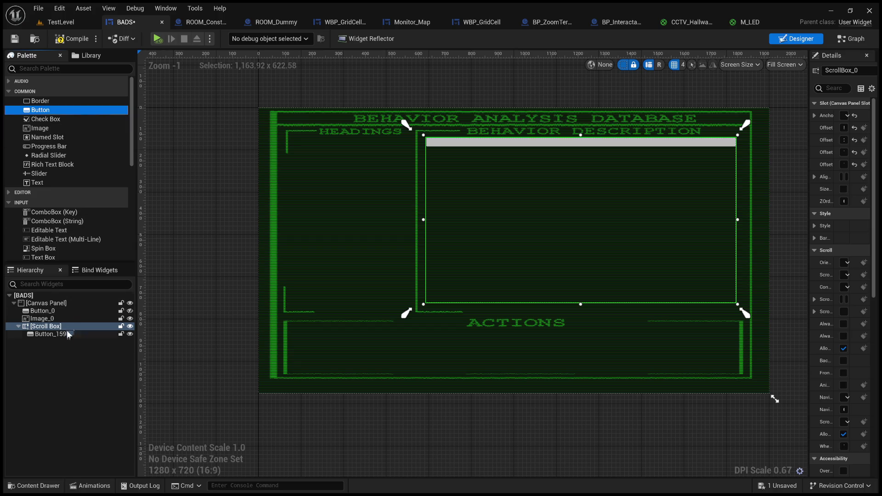
# Duplicate Button_159 with Ctrl+D until the Scroll Box holds buttons up to Button_30.
pyautogui.click(66, 335)
pyautogui.hotkey('ctrl', 'd')
pyautogui.hotkey('ctrl', 'd')
pyautogui.hotkey('ctrl', 'd')
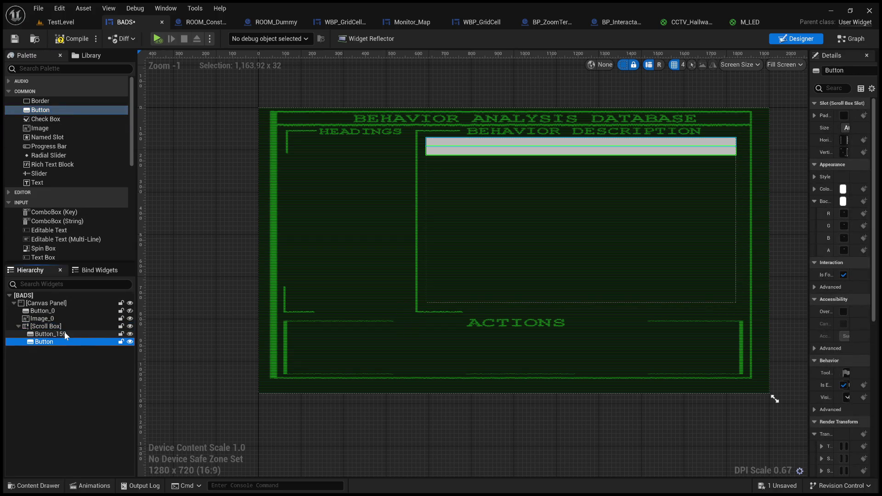
pyautogui.hotkey('ctrl', 'd')
pyautogui.hotkey('ctrl', 'd')
pyautogui.hotkey('ctrl', 'd')
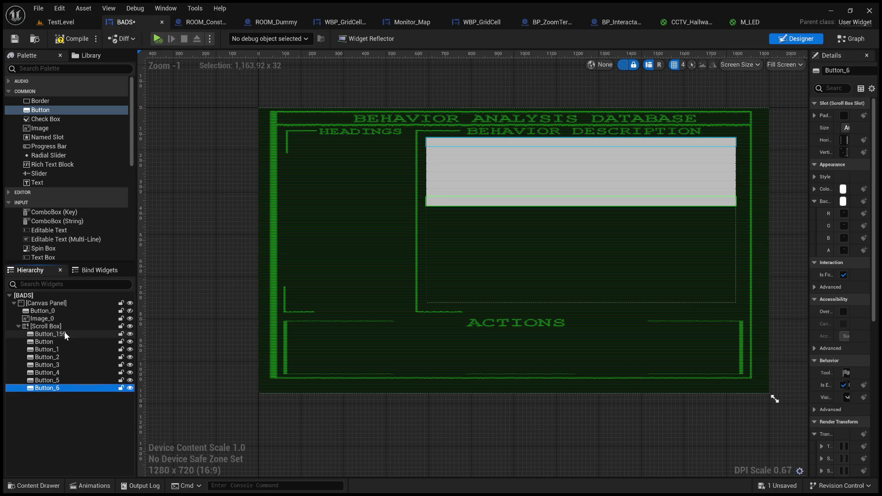
pyautogui.hotkey('ctrl', 'd')
pyautogui.hotkey('ctrl', 'd')
pyautogui.hotkey('ctrl', 'd')
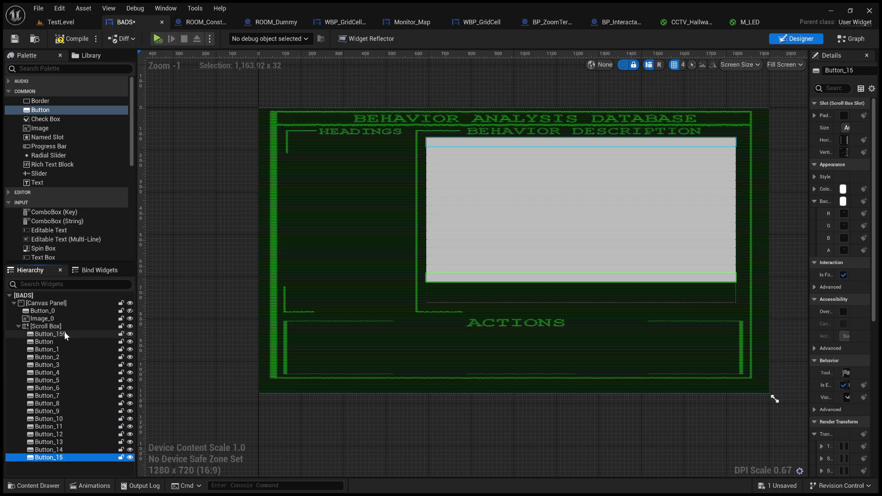
pyautogui.hotkey('ctrl', 'd')
pyautogui.hotkey('ctrl', 'd')
pyautogui.hotkey('ctrl', 'd')
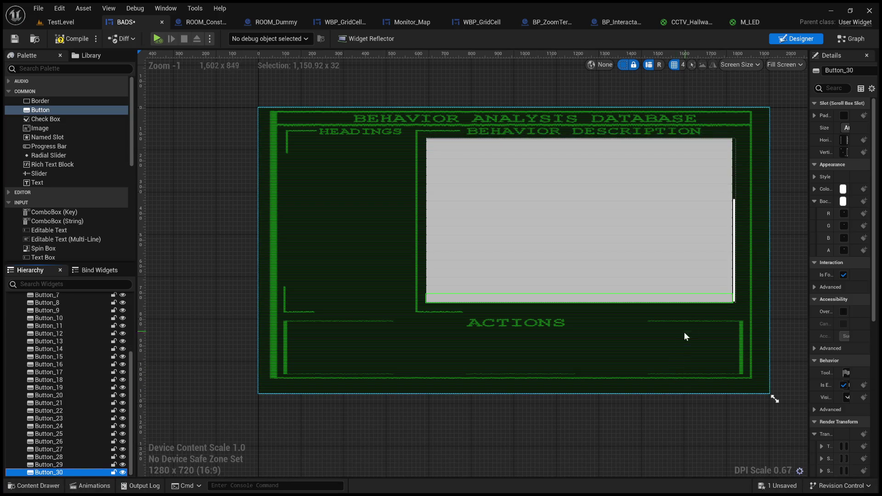
pyautogui.click(797, 247)
pyautogui.scroll(-4, 623, 227)
pyautogui.scroll(4, 620, 231)
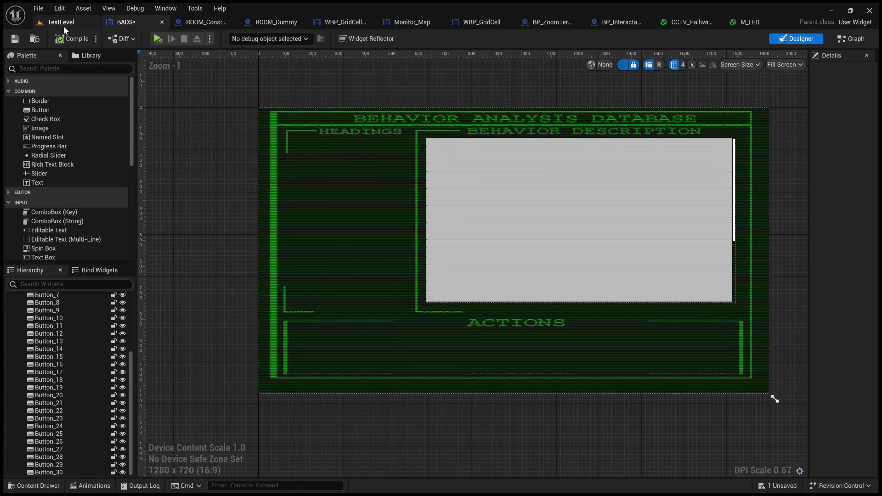
pyautogui.click(63, 23)
pyautogui.moveTo(360, 127)
pyautogui.mouseDown()
pyautogui.moveTo(349, 395)
pyautogui.moveTo(340, 386)
pyautogui.mouseUp()
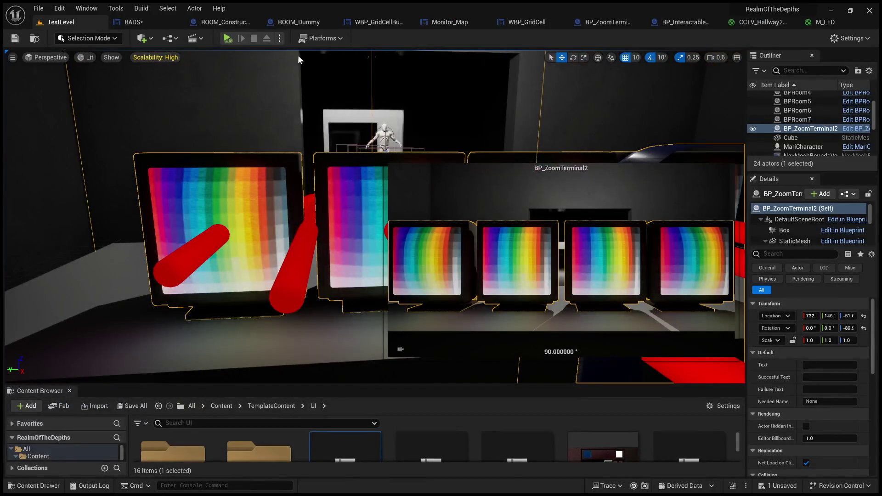
pyautogui.hotkey('alt', 'p')
pyautogui.press('e')
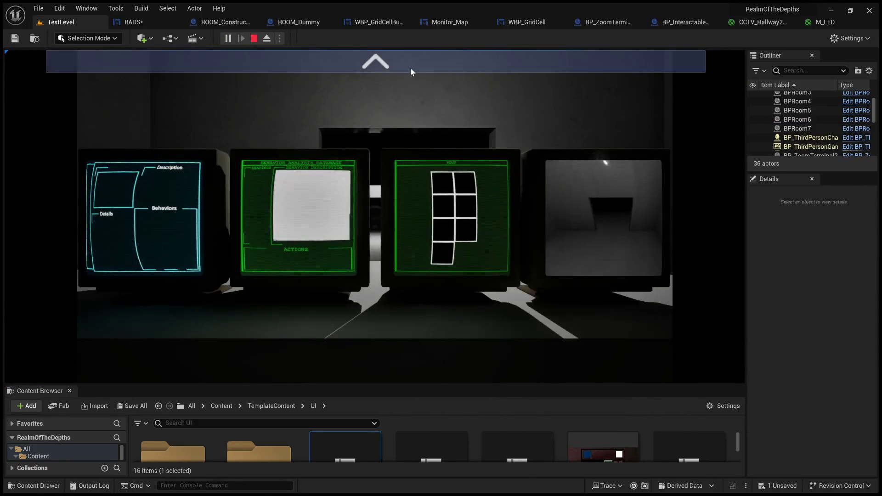
pyautogui.click(408, 60)
pyautogui.click(408, 59)
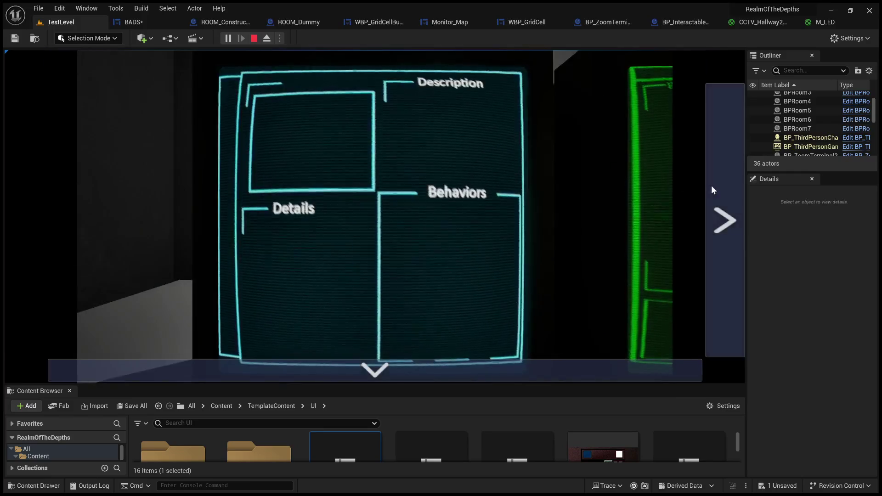
pyautogui.click(712, 188)
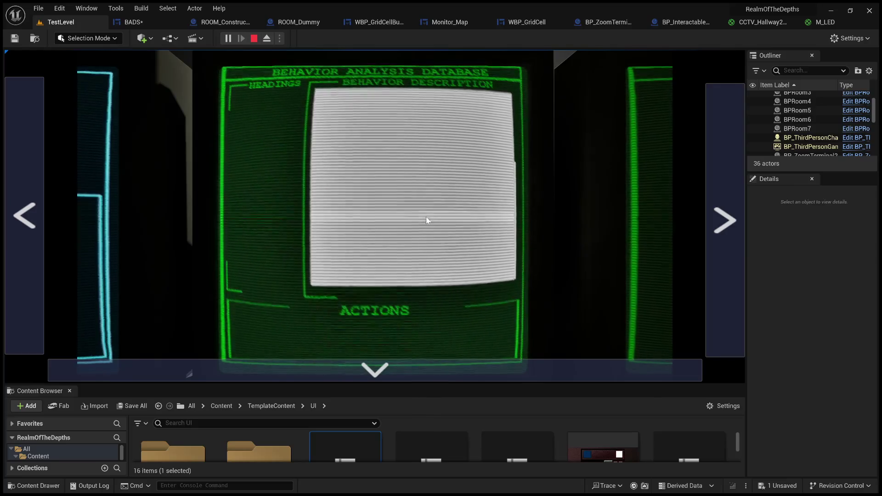
pyautogui.click(254, 38)
pyautogui.click(138, 22)
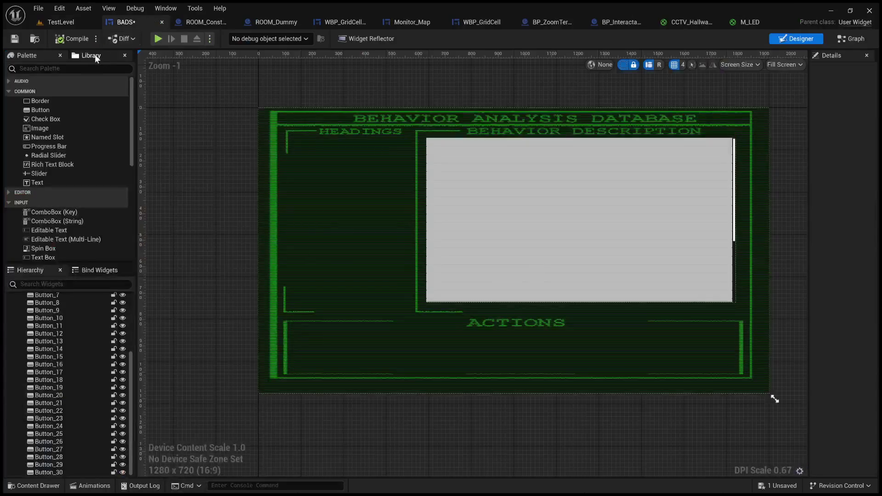
# Save the BADS widget, select the Scroll Box and widen the Details panel.
pyautogui.click(15, 39)
pyautogui.scroll(5, 55, 330)
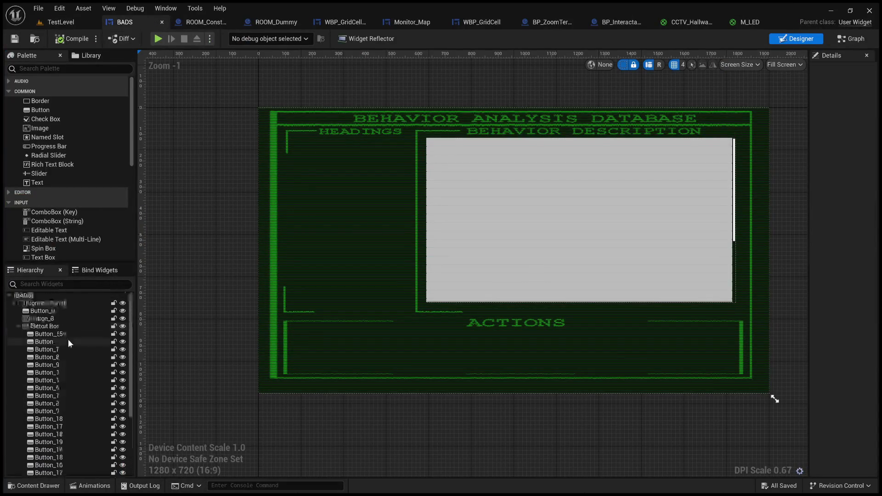
pyautogui.click(53, 326)
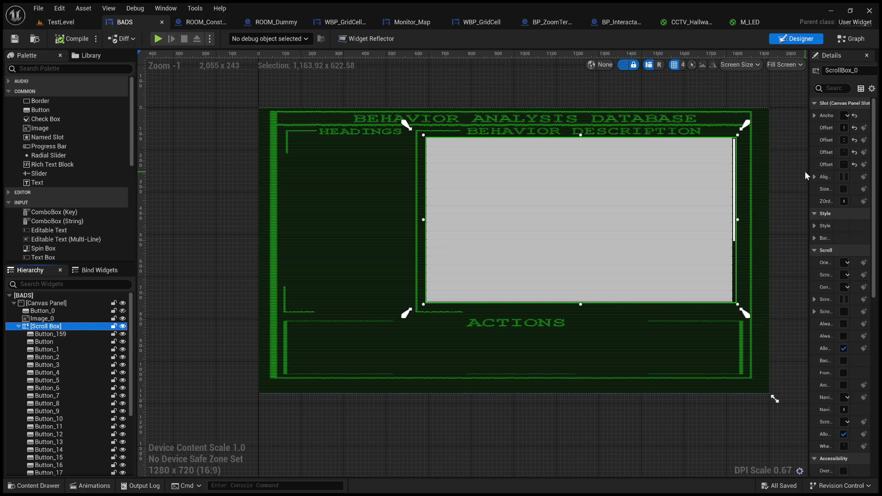
pyautogui.moveTo(808, 172)
pyautogui.mouseDown()
pyautogui.moveTo(587, 138)
pyautogui.moveTo(679, 111)
pyautogui.mouseUp()
pyautogui.scroll(-1, 561, 147)
pyautogui.scroll(-5, 548, 208)
pyautogui.scroll(4, 618, 257)
pyautogui.scroll(-1, 638, 349)
pyautogui.scroll(3, 636, 340)
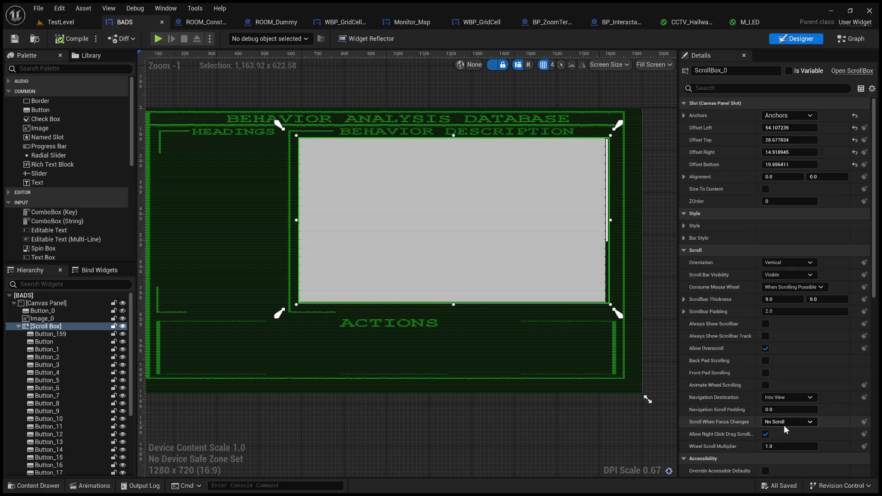
pyautogui.scroll(-2, 713, 412)
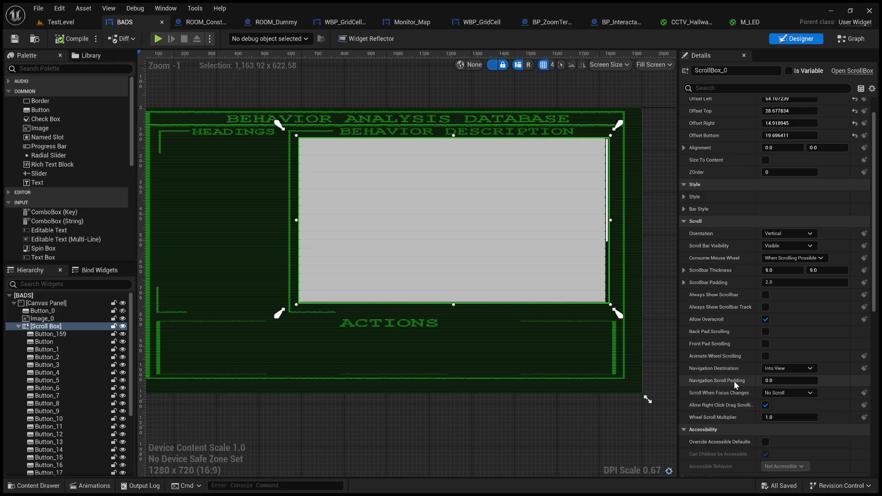
# Try a Navigation Scroll Padding value, then reset it to 0.0.
pyautogui.moveTo(775, 379); pyautogui.dragTo(777, 379)
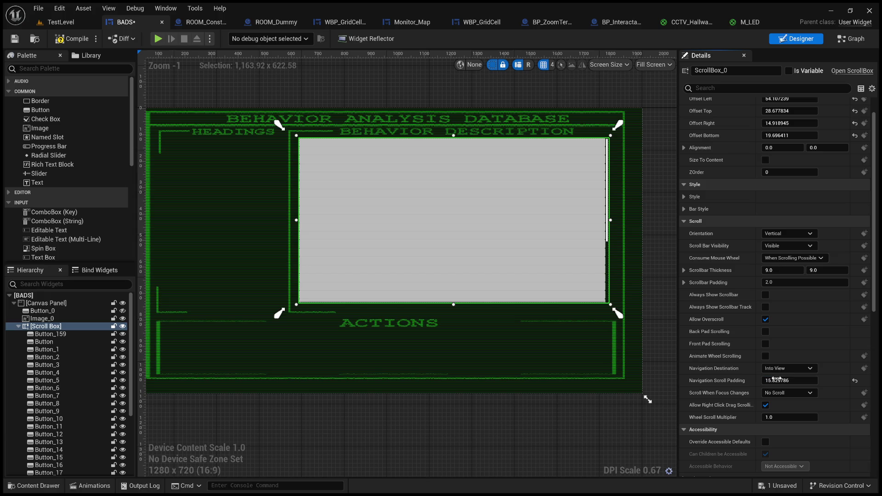
pyautogui.click(777, 379)
pyautogui.click(855, 382)
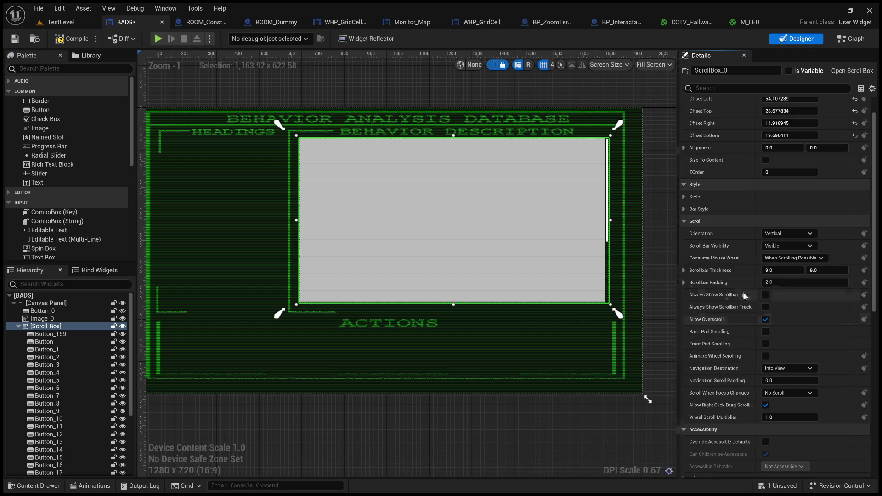
pyautogui.click(684, 283)
# Set Scrollbar Padding to 5 on all sides and keep Scrollbar Thickness at 9.0.
pyautogui.click(772, 283)
pyautogui.write('5')
pyautogui.press('Return')
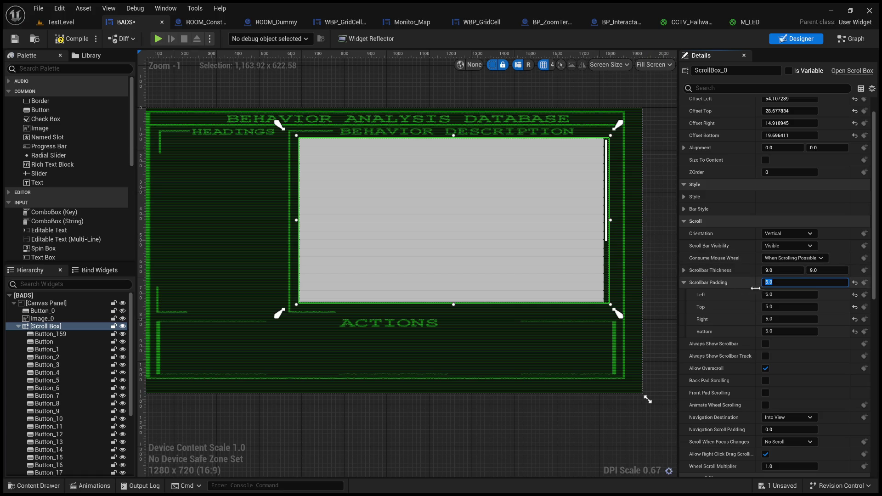
pyautogui.click(774, 272)
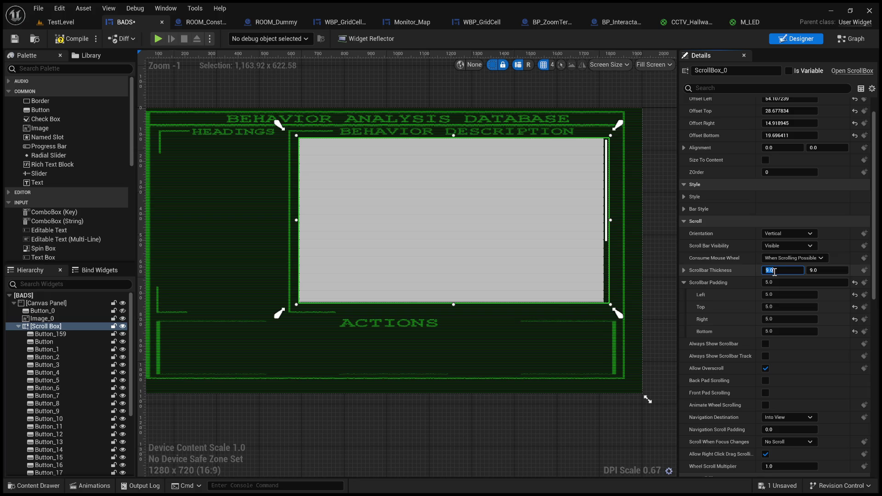
pyautogui.write('15')
pyautogui.press('Return')
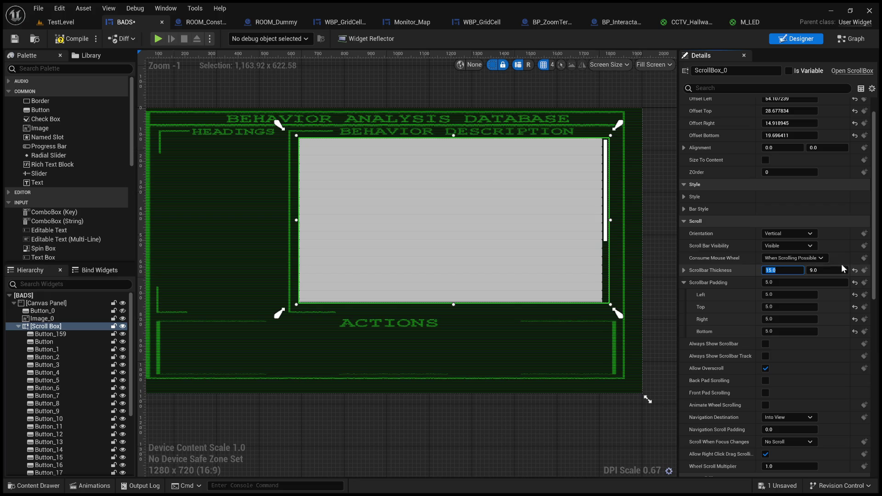
pyautogui.click(855, 270)
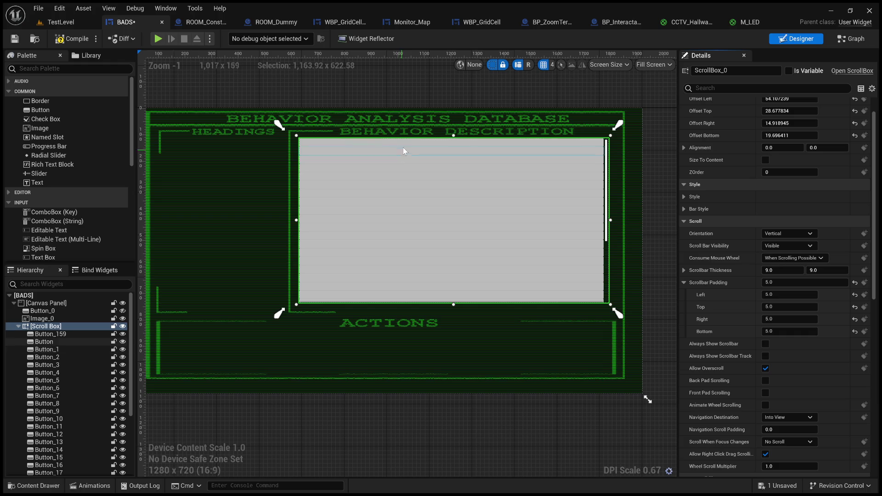
# Expand Style and Bar Style, then adjust the Bar Thickness value.
pyautogui.scroll(2, 699, 258)
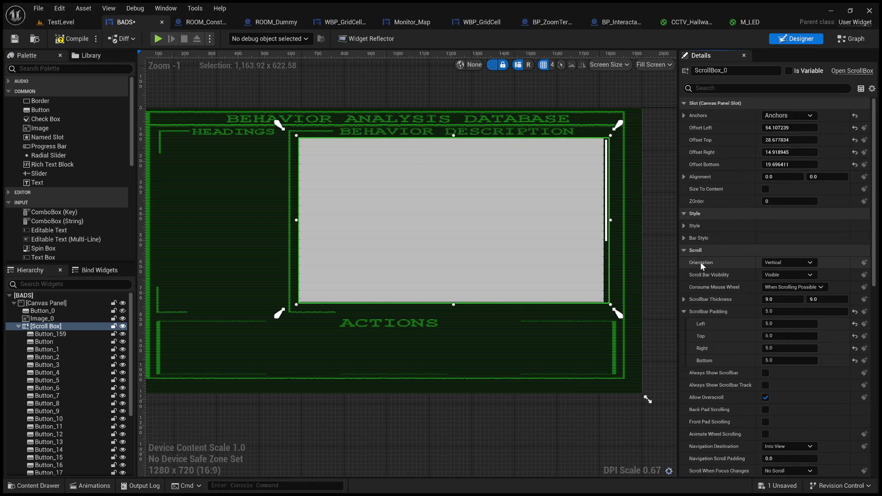
pyautogui.click(684, 238)
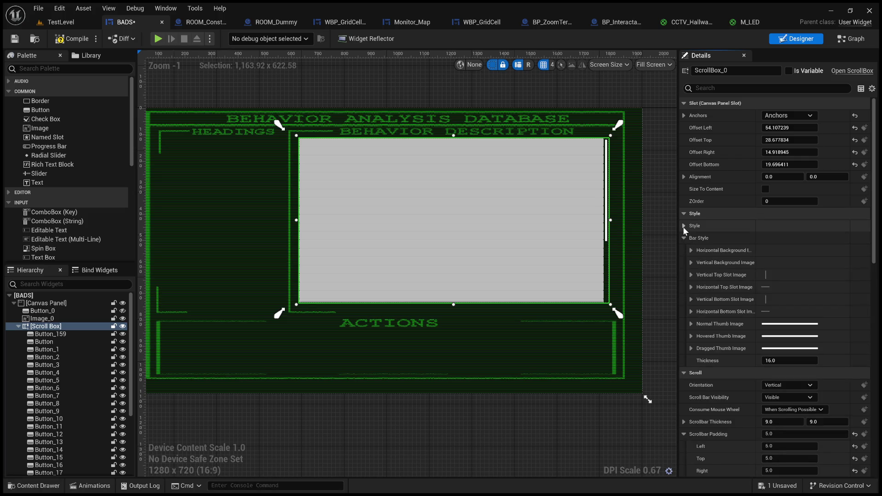
pyautogui.click(684, 226)
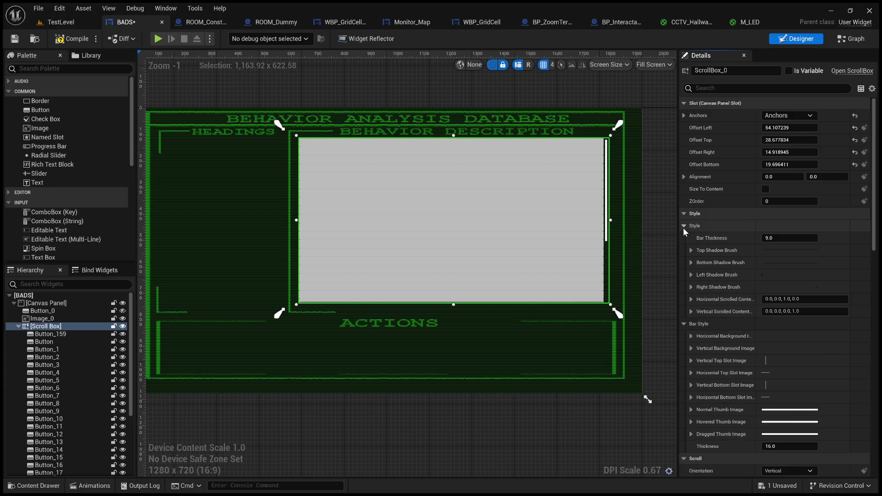
pyautogui.moveTo(790, 238); pyautogui.dragTo(745, 238)
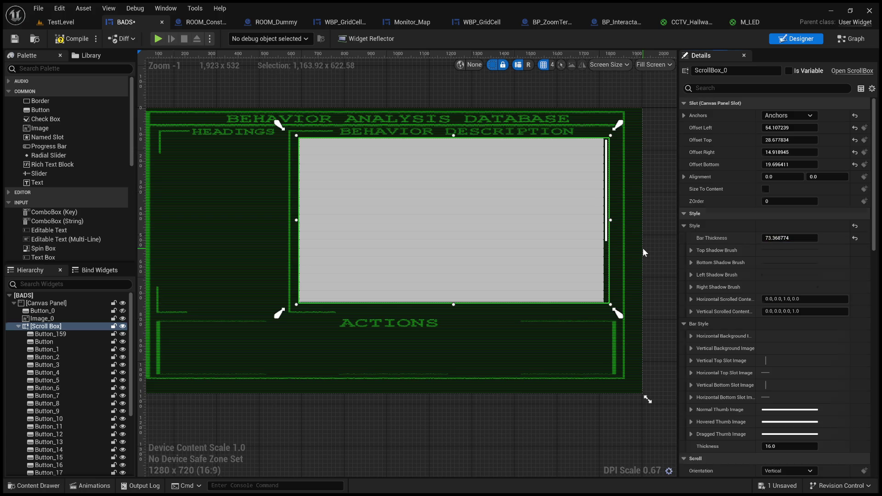
# Inspect Button_6 and Button_4 on the canvas, then reselect the Scroll Box.
pyautogui.click(644, 248)
pyautogui.click(575, 202)
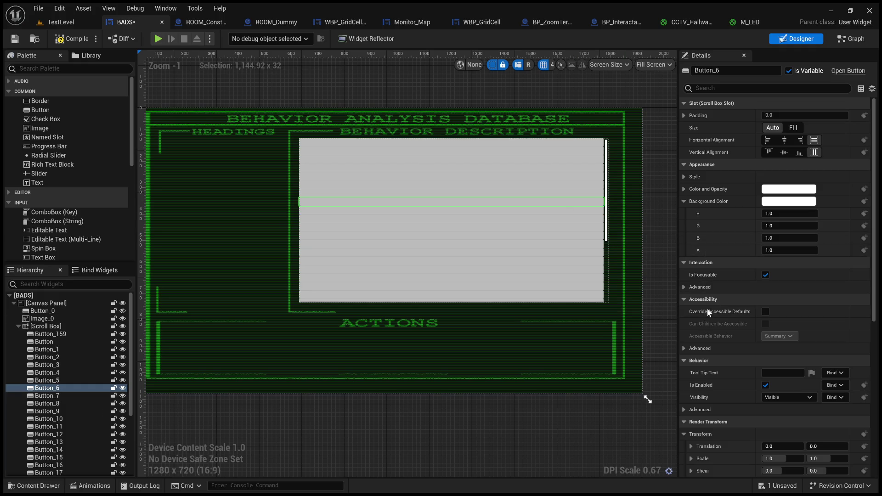
pyautogui.click(586, 185)
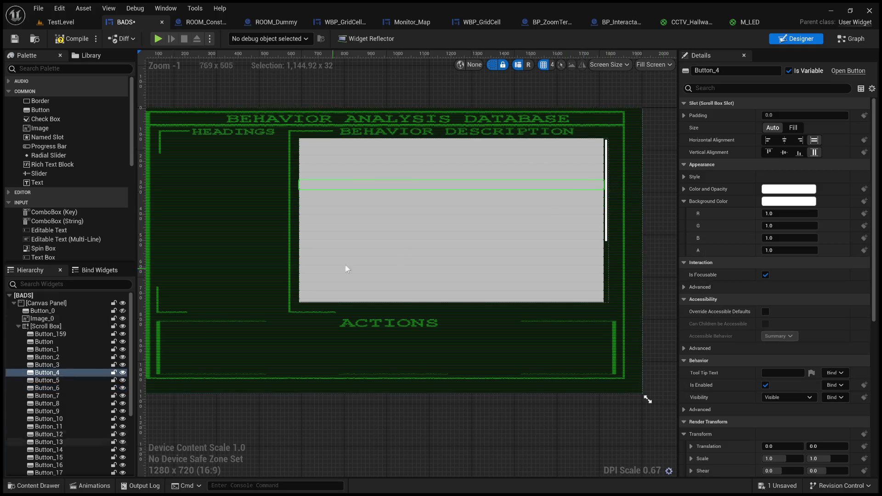
pyautogui.click(48, 326)
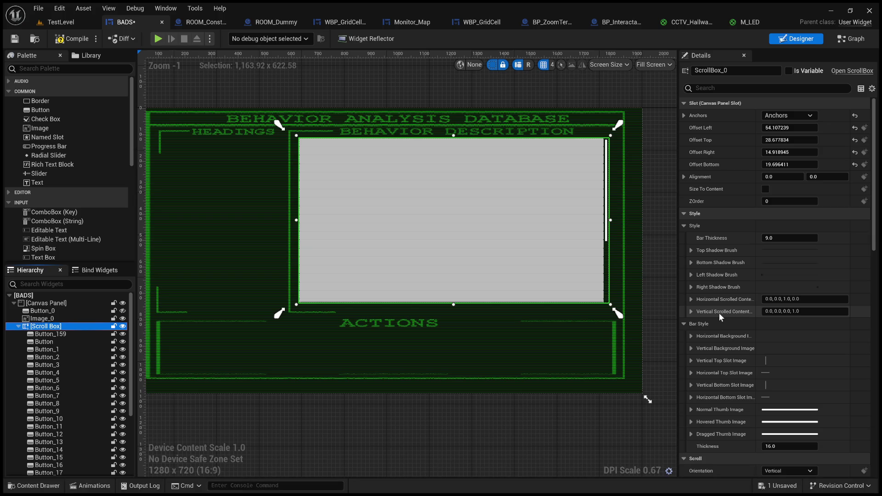
# Enter 5 in Vertical Scrolled Content padding, then expand it and set Top to 5.
pyautogui.click(765, 312)
pyautogui.doubleClick(793, 311)
pyautogui.write('5')
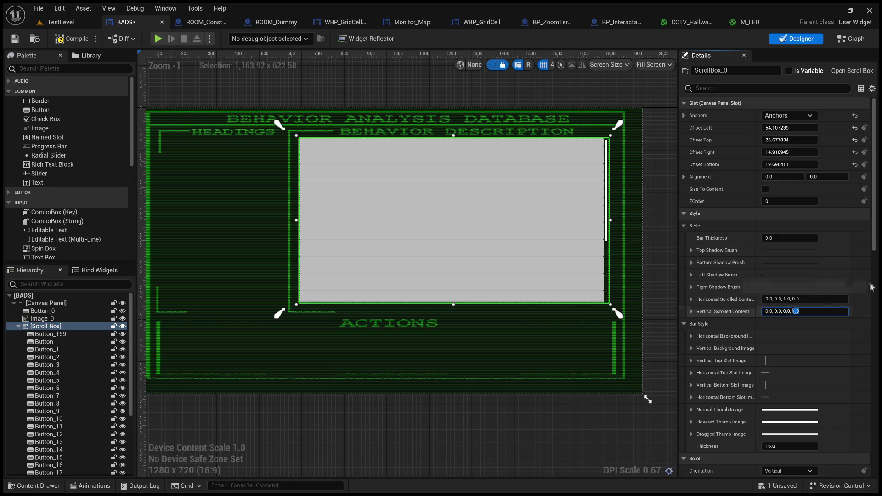
pyautogui.press('Return')
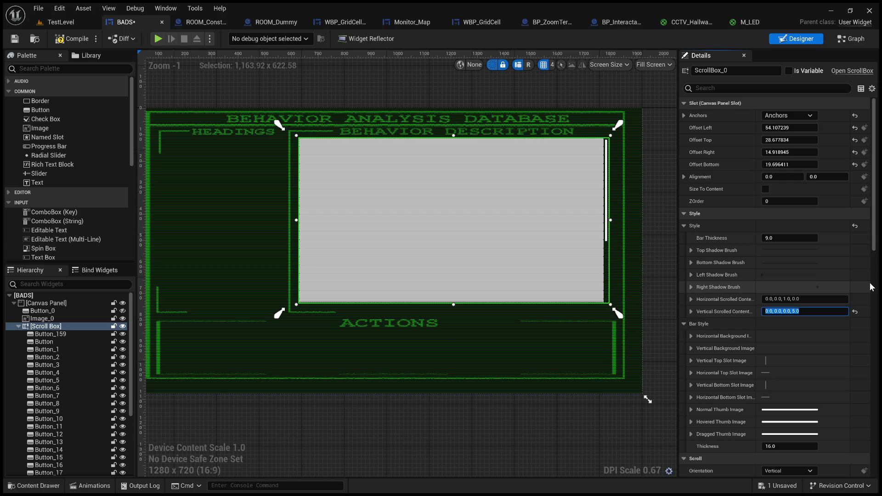
pyautogui.click(691, 312)
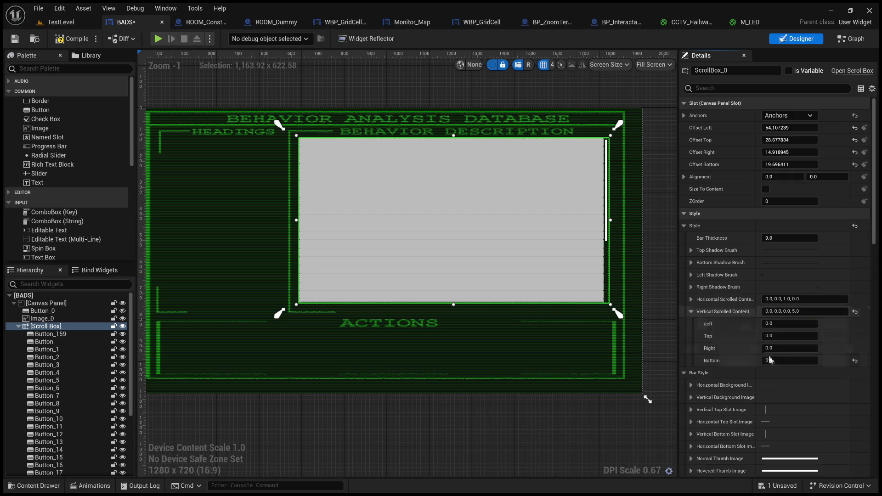
pyautogui.click(785, 335)
pyautogui.write('5')
pyautogui.press('Return')
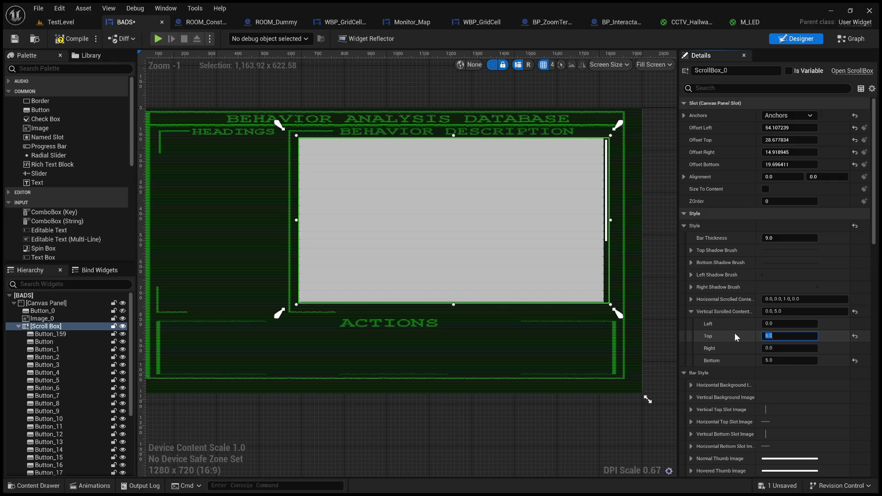
# Set the vertical content padding's Right to 5, Bottom to 50 and Left to 50.
pyautogui.scroll(-3, 519, 233)
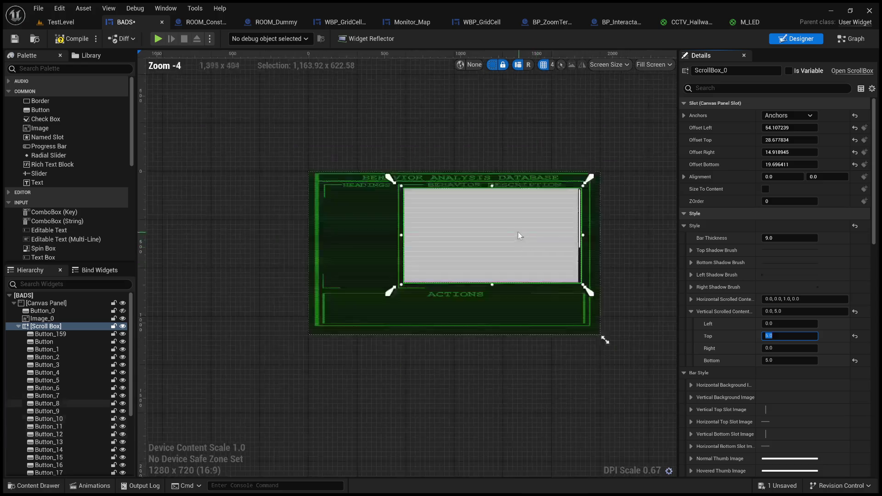
pyautogui.scroll(5, 451, 212)
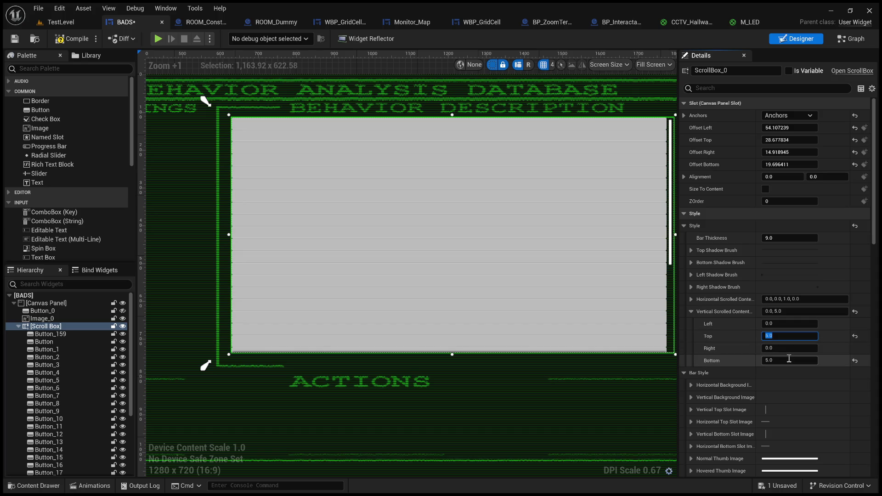
pyautogui.click(766, 349)
pyautogui.write('5')
pyautogui.press('Return')
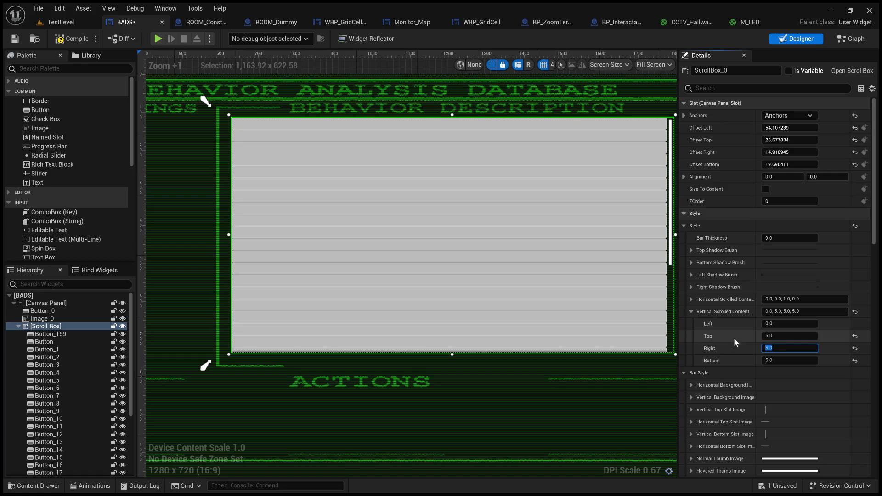
pyautogui.click(770, 360)
pyautogui.press('Return')
pyautogui.click(781, 326)
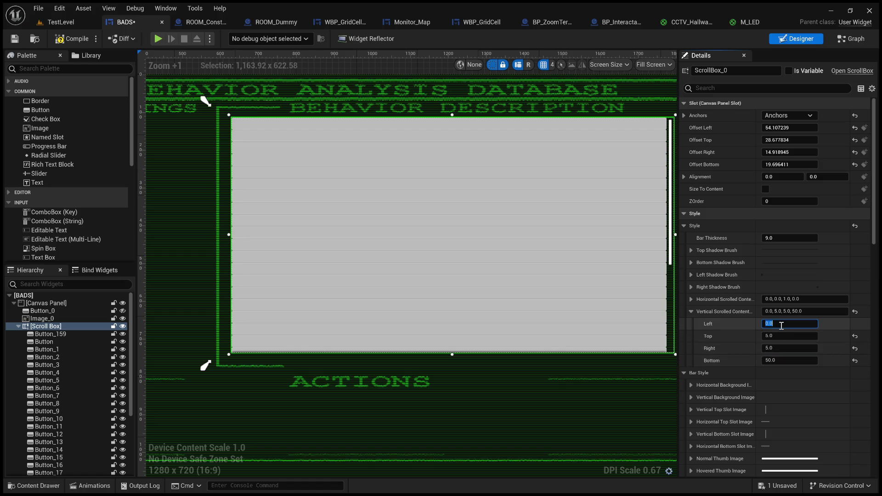
pyautogui.write('50')
pyautogui.press('Return')
# Set Horizontal Scrolled Content padding Left and Right to 50, then reset it to defaults.
pyautogui.click(692, 300)
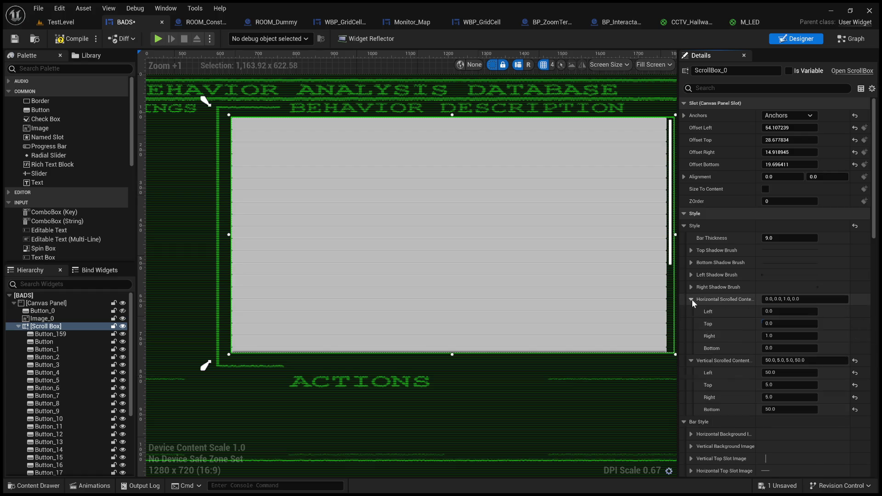
pyautogui.click(793, 337)
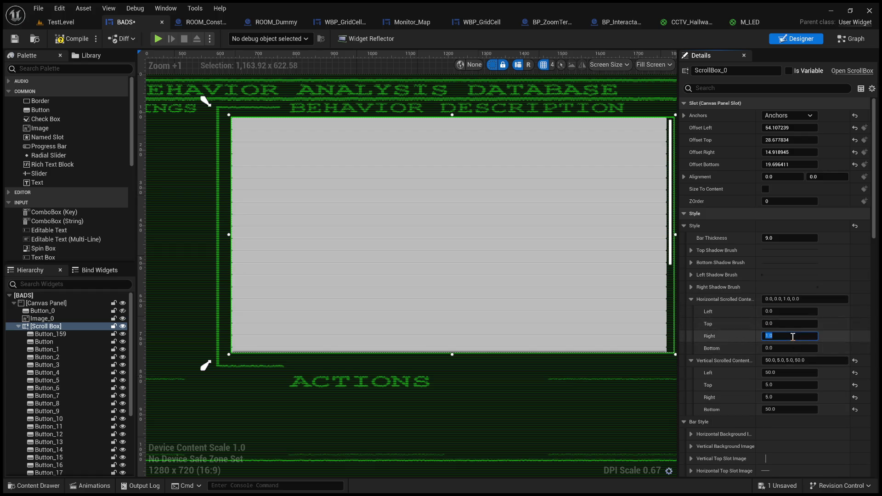
pyautogui.write('50')
pyautogui.press('Return')
pyautogui.click(786, 313)
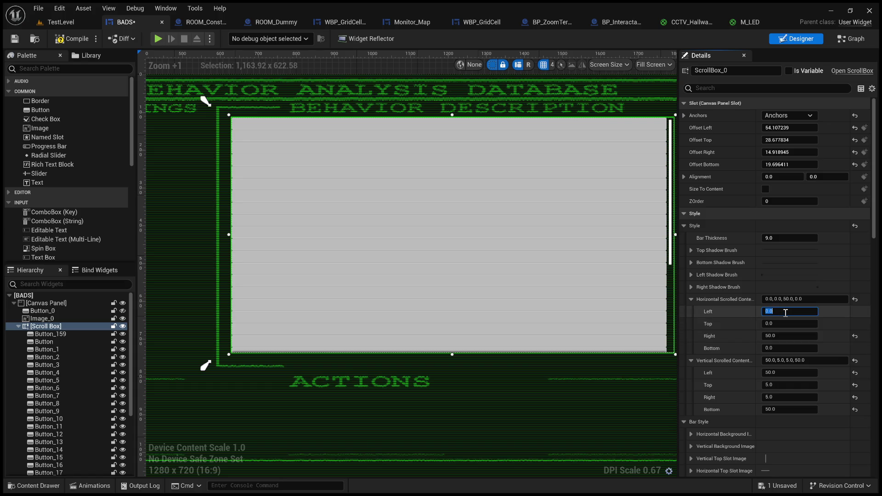
pyautogui.write('50')
pyautogui.press('Return')
pyautogui.click(855, 299)
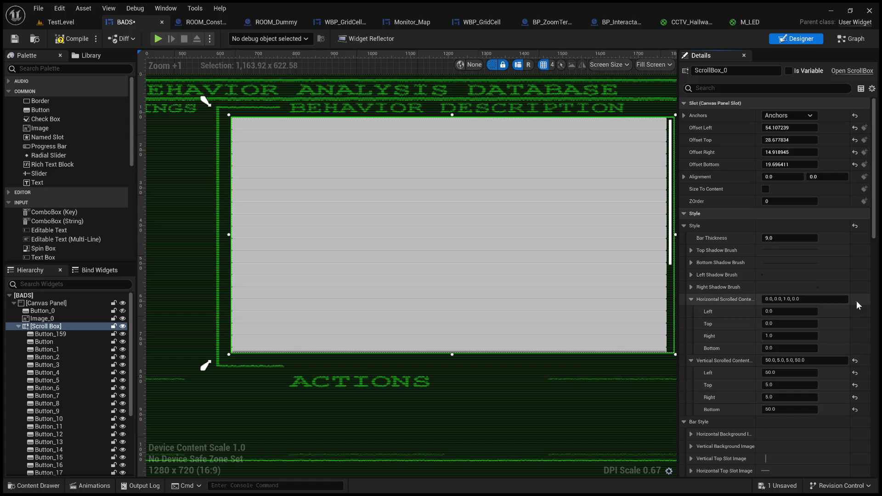
# Select Button_159 and enter a padding value of 2.
pyautogui.click(46, 336)
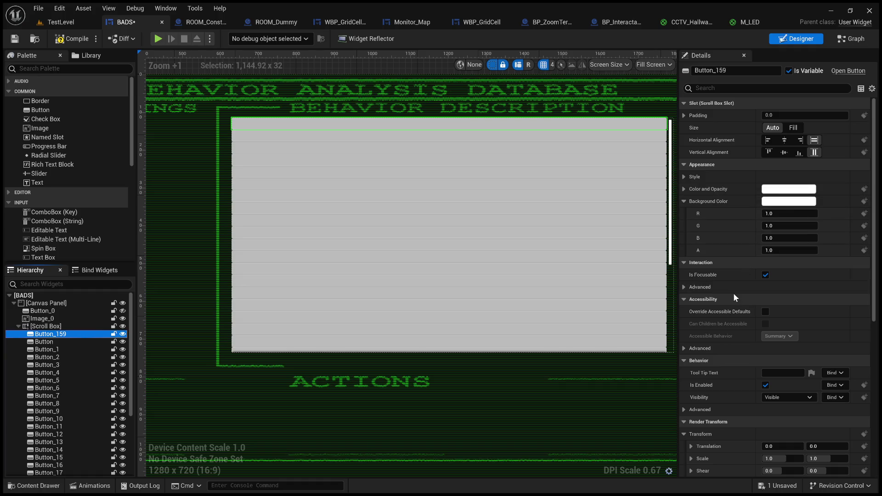
pyautogui.click(772, 116)
pyautogui.write('2')
pyautogui.press('Return')
pyautogui.write('2')
# Select all buttons from Button_159 through Button_30 and set their shared slot padding to 5.
pyautogui.scroll(-4, 67, 377)
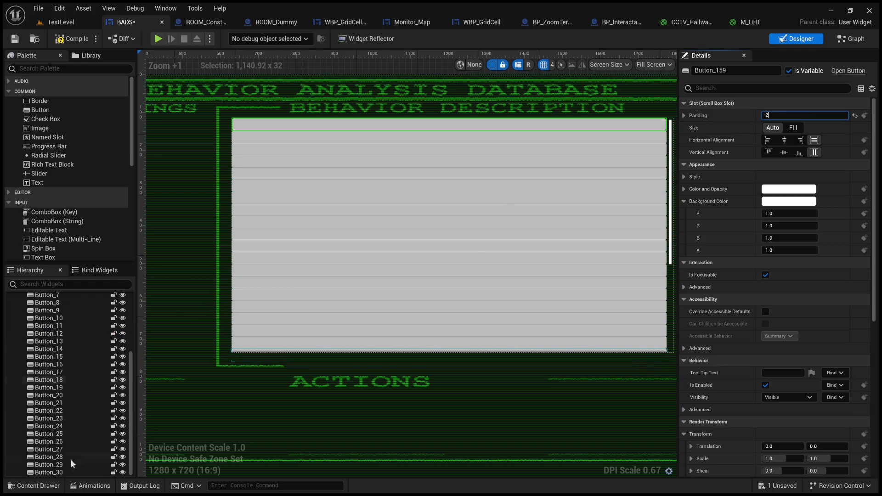
pyautogui.keyDown('shift'); pyautogui.click(65, 469); pyautogui.keyUp('shift')
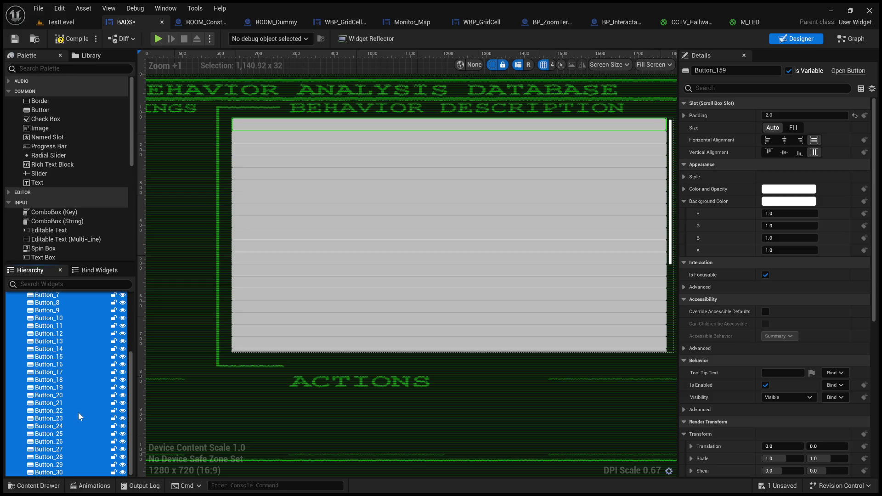
pyautogui.moveTo(131, 392); pyautogui.dragTo(128, 337)
pyautogui.scroll(-4, 128, 337)
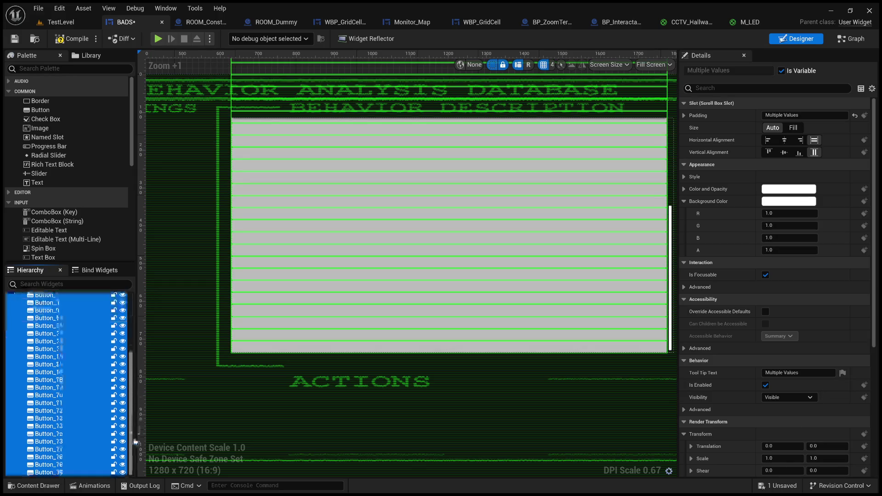
pyautogui.click(788, 116)
pyautogui.write('5')
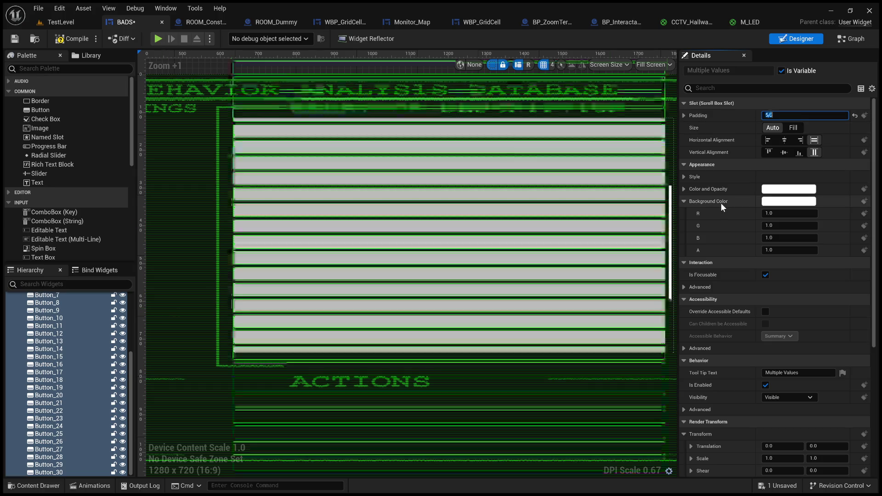
# Drop the multi-selection via Image_0 and empty canvas, then reselect Button_159.
pyautogui.click(209, 409)
pyautogui.scroll(-4, 208, 407)
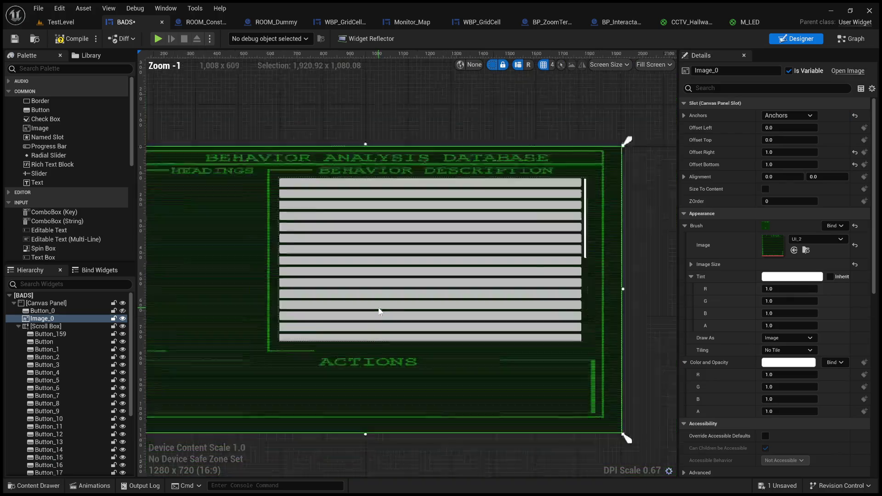
pyautogui.click(541, 145)
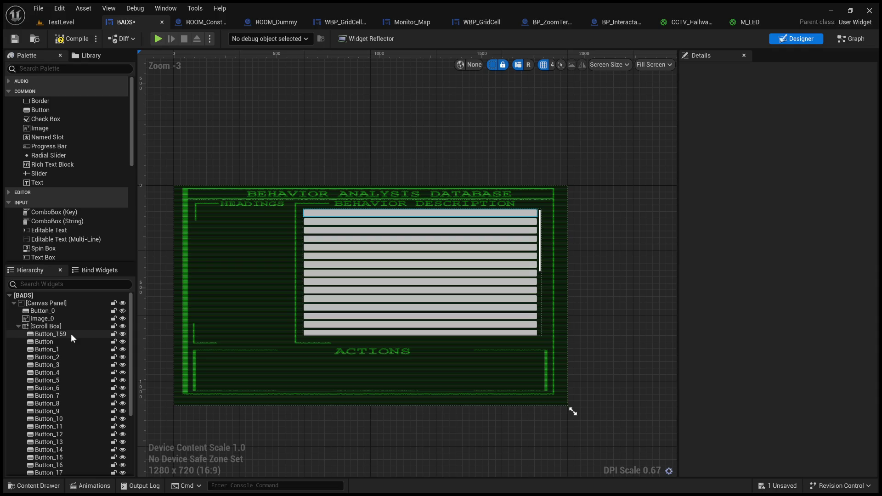
pyautogui.scroll(2, 274, 324)
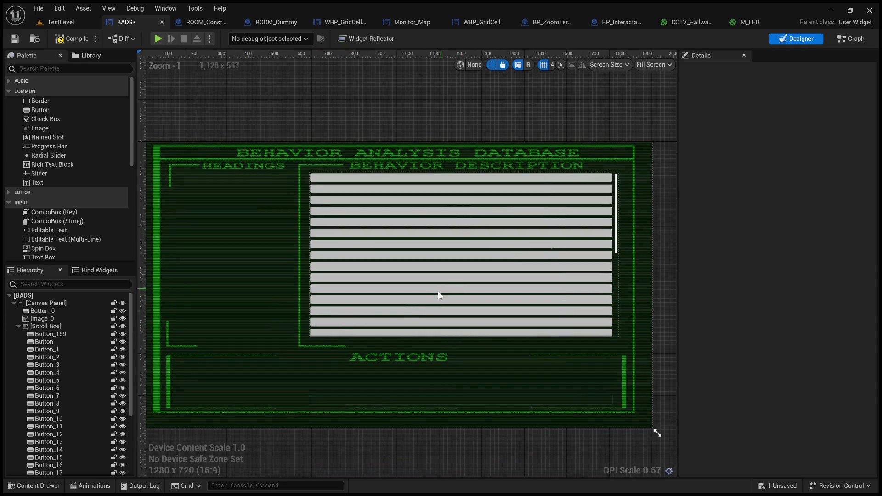
pyautogui.scroll(2, 558, 250)
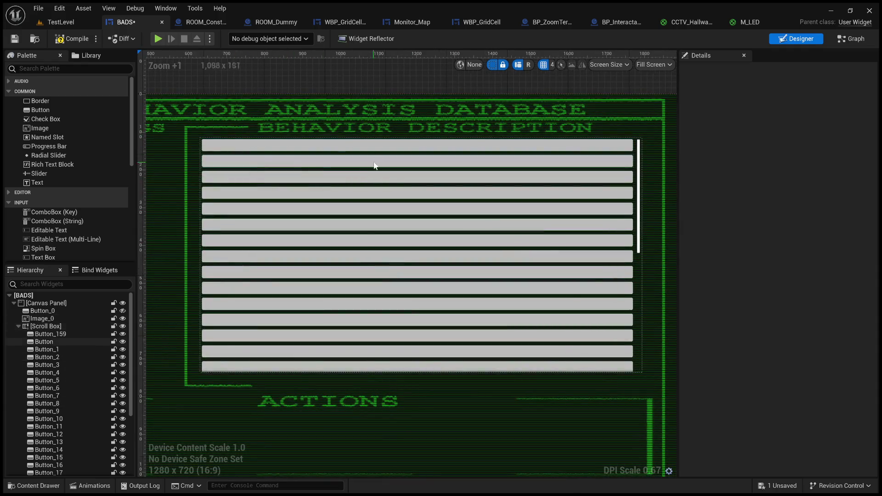
pyautogui.click(77, 334)
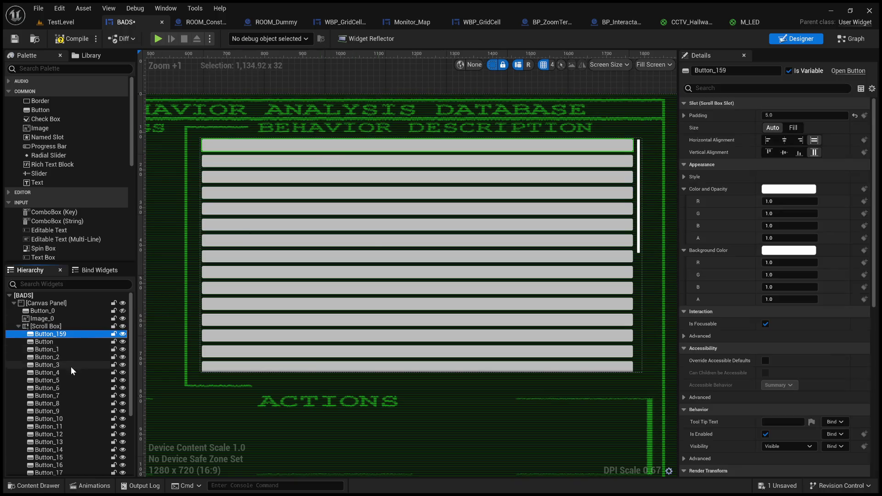
# Give Button_159 through Button_30 a black background at 0.313 alpha, keeping the tint white.
pyautogui.scroll(-3, 71, 370)
pyautogui.keyDown('shift'); pyautogui.click(64, 472); pyautogui.keyUp('shift')
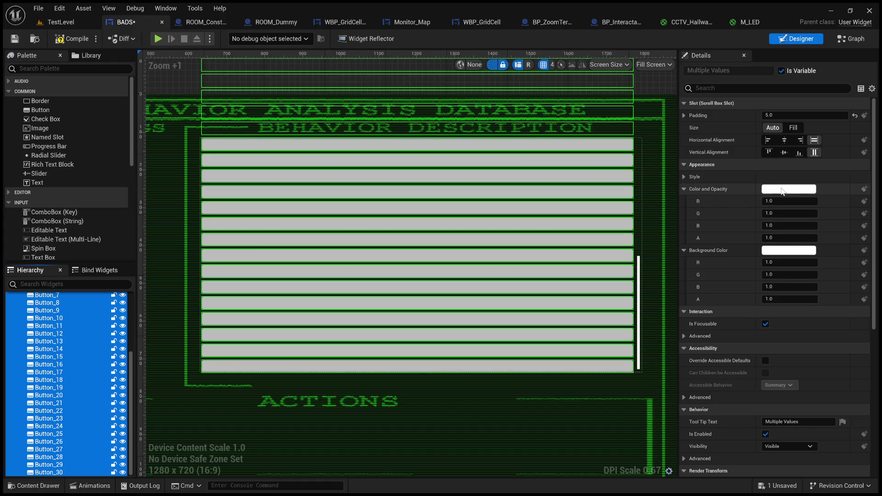
pyautogui.click(776, 238)
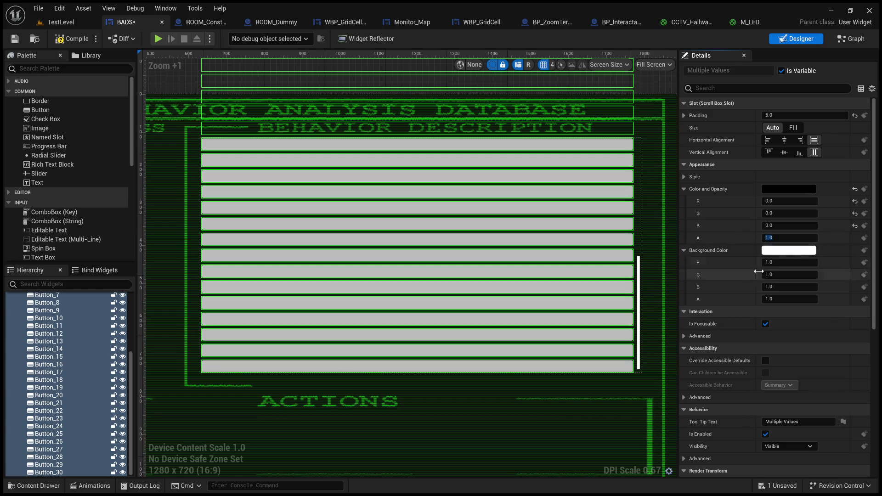
pyautogui.keyDown('shift'); pyautogui.click(772, 194); pyautogui.keyUp('shift')
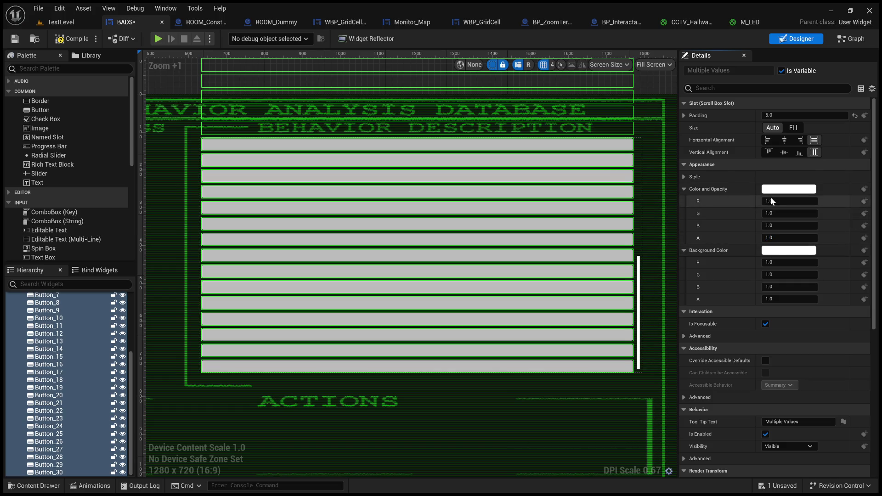
pyautogui.hotkey('ctrl', 'z')
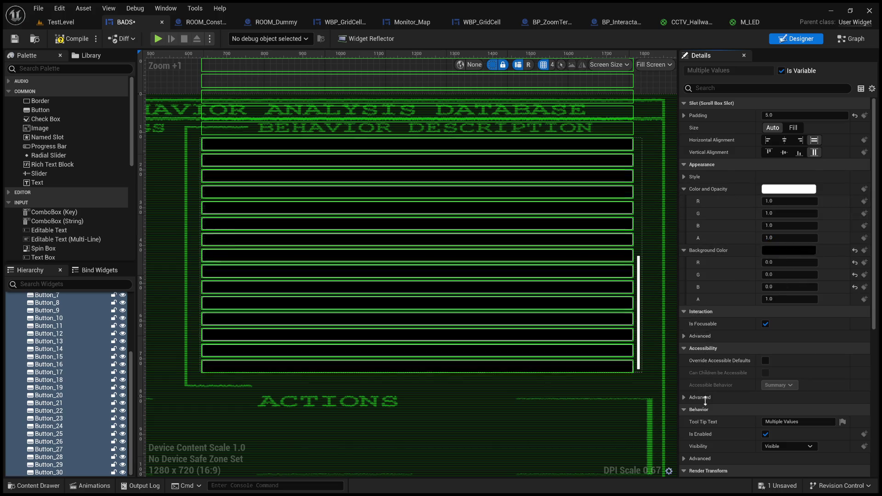
pyautogui.hotkey('ctrl', 'z')
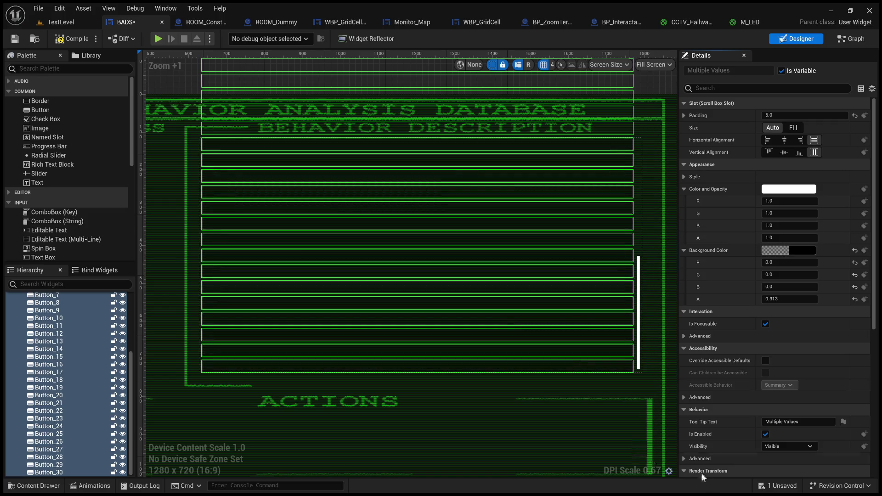
pyautogui.click(657, 219)
pyautogui.scroll(-1, 529, 252)
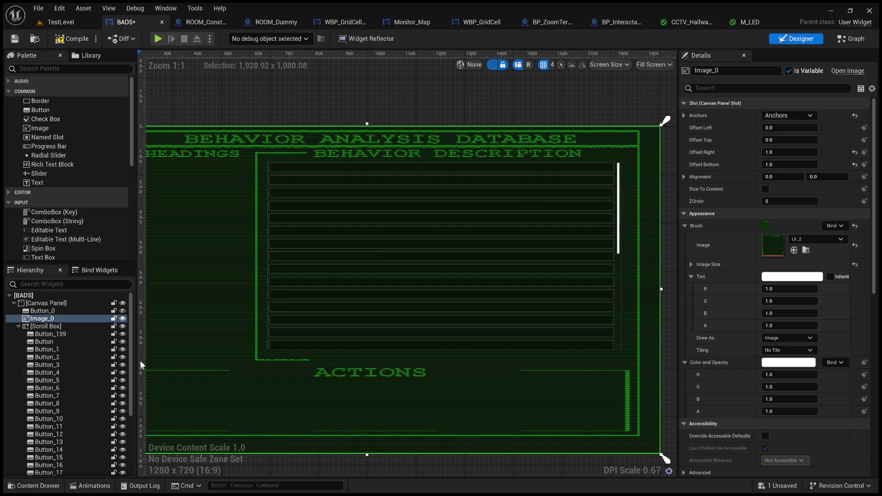
# Select the list buttons from Button_159 through Button_30 in the hierarchy.
pyautogui.click(72, 334)
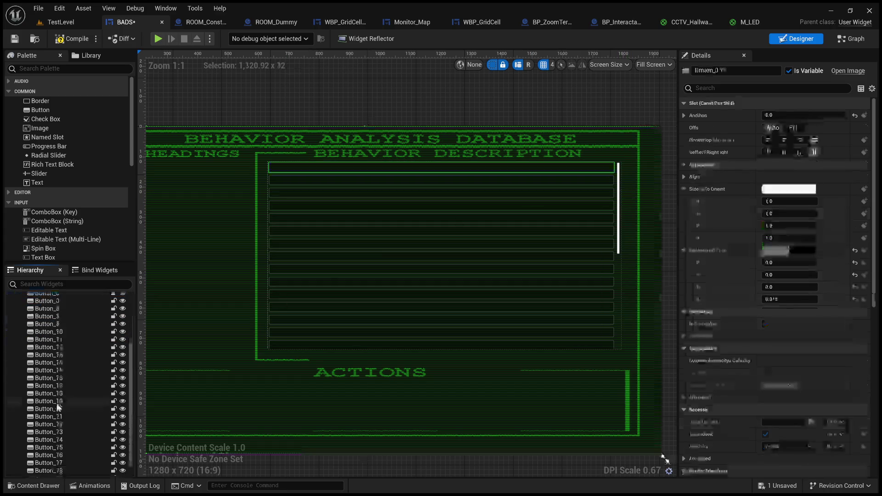
pyautogui.scroll(-1, 62, 426)
pyautogui.scroll(-2, 62, 426)
pyautogui.scroll(2, 62, 421)
pyautogui.scroll(-3, 84, 382)
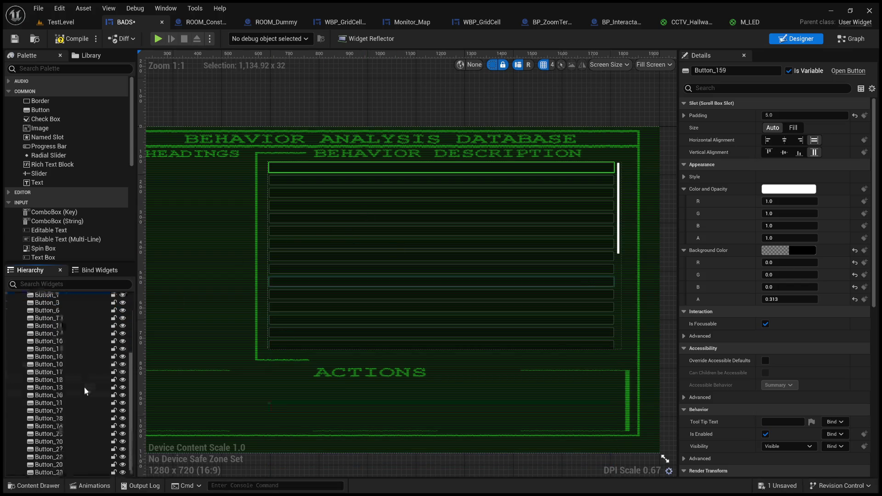
pyautogui.keyDown('shift'); pyautogui.click(67, 472); pyautogui.keyUp('shift')
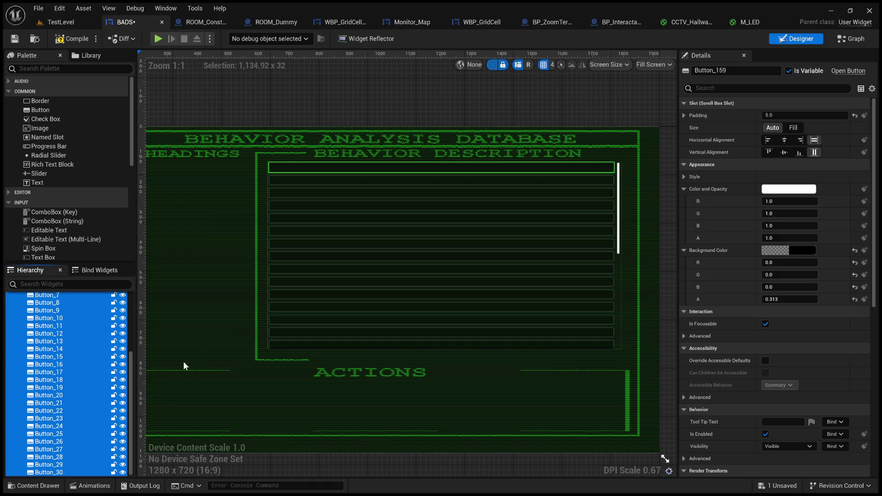
pyautogui.scroll(5, 131, 396)
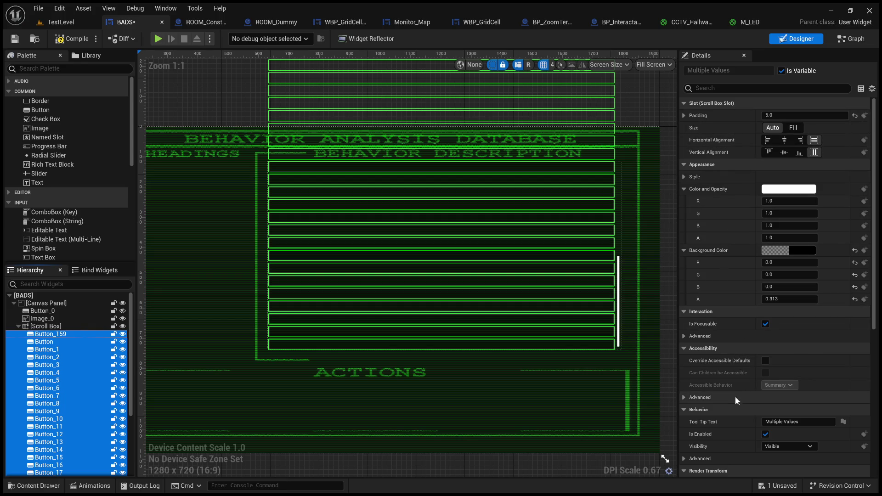
pyautogui.scroll(-5, 735, 396)
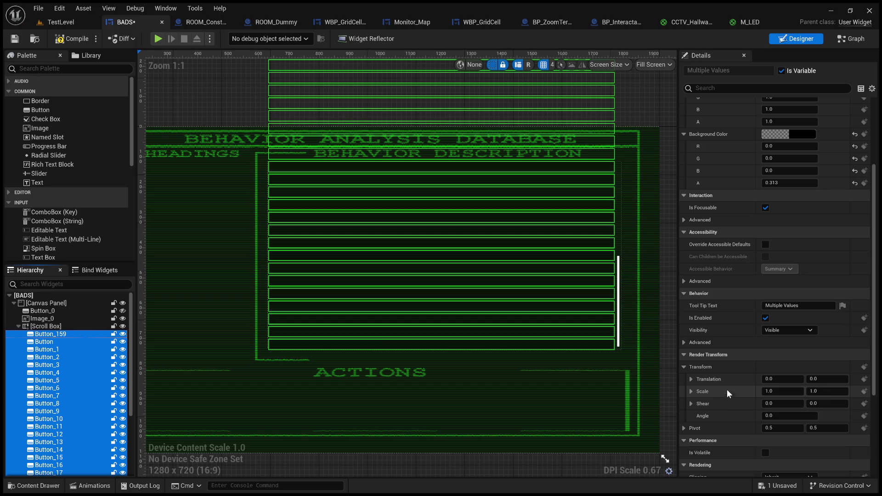
# Try Render Transform Scale Y values of 3, 1 and 5 on the buttons, then undo the stretch.
pyautogui.click(816, 392)
pyautogui.write('3')
pyautogui.press('Return')
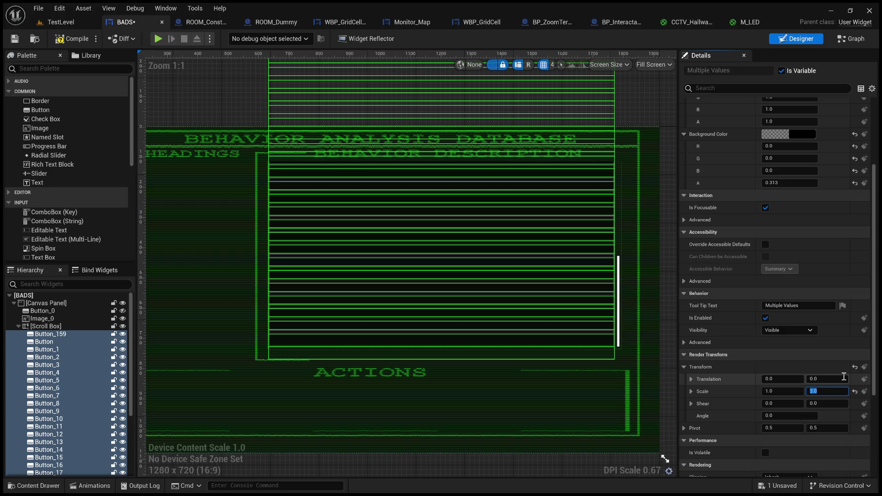
pyautogui.write('1')
pyautogui.press('Return')
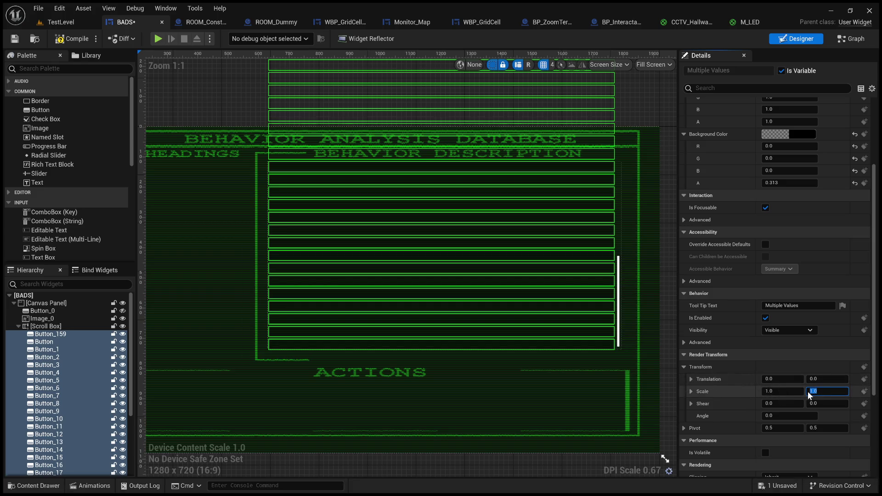
pyautogui.write('5')
pyautogui.press('Return')
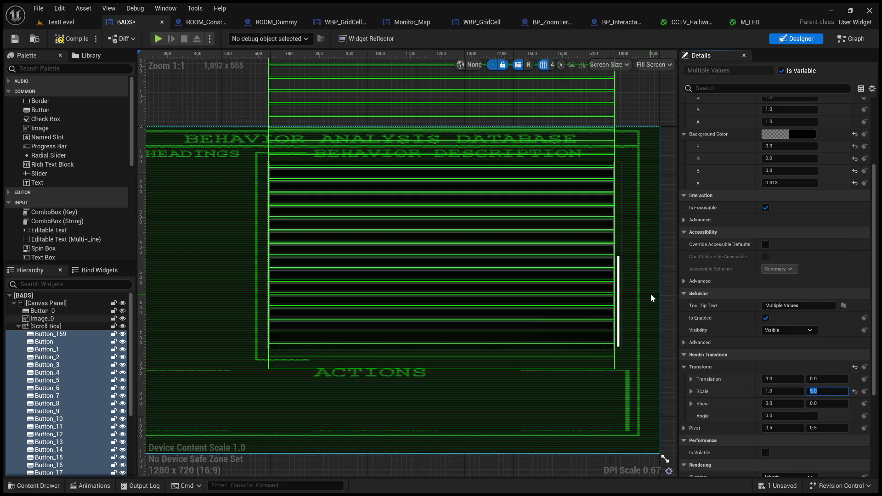
pyautogui.click(674, 291)
pyautogui.click(556, 242)
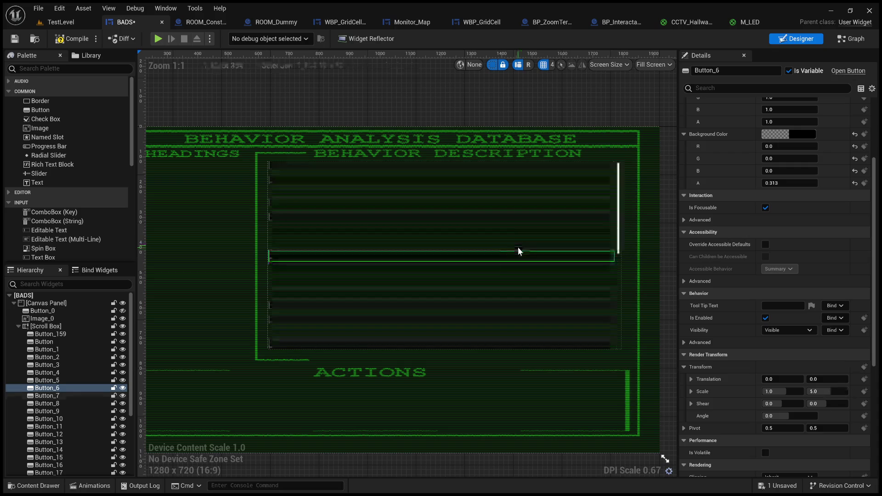
pyautogui.hotkey('ctrl', 'z')
pyautogui.scroll(5, 520, 244)
pyautogui.scroll(-5, 520, 243)
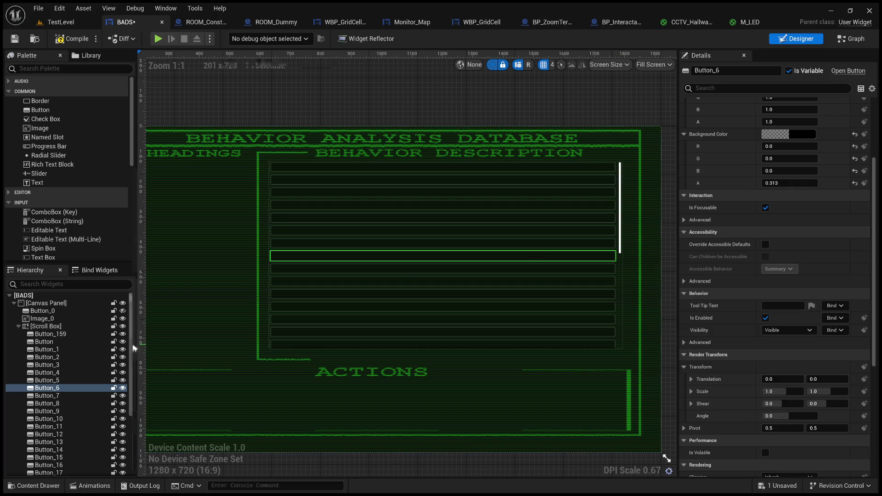
# Select Button_159, the top list button, and pan the canvas to inspect it.
pyautogui.click(59, 333)
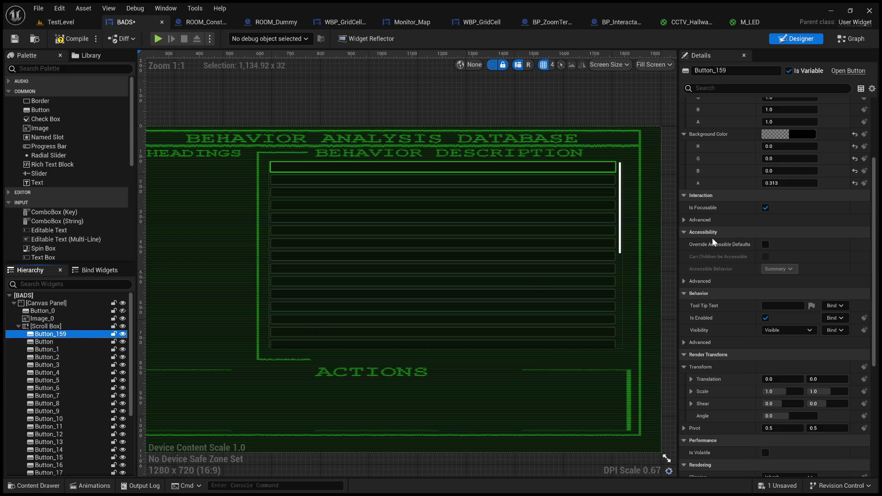
pyautogui.scroll(5, 715, 240)
pyautogui.scroll(-8, 716, 300)
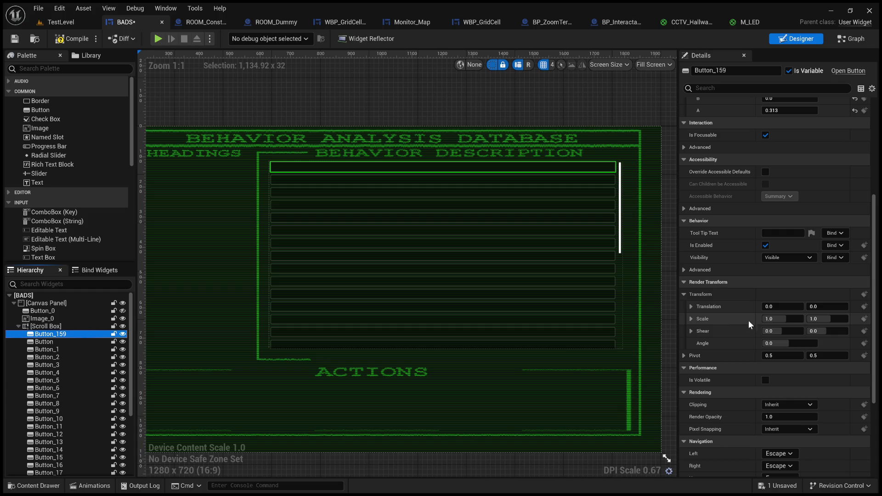
pyautogui.scroll(3, 689, 299)
pyautogui.scroll(5, 669, 299)
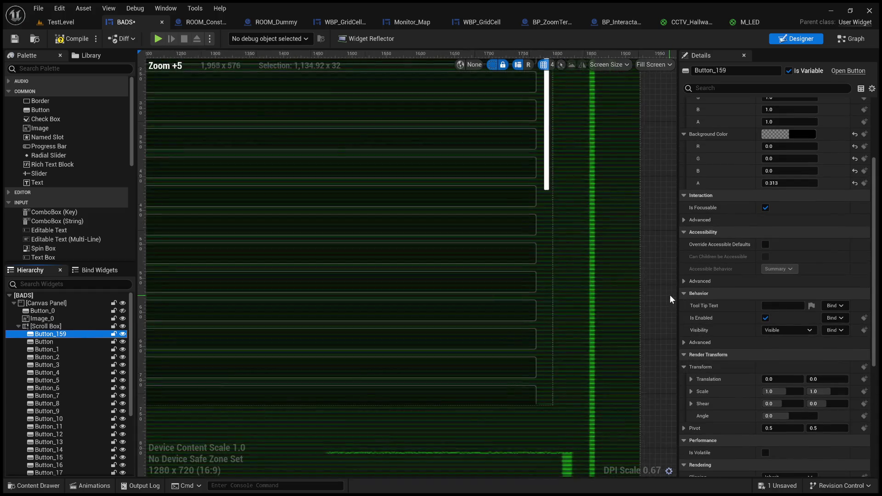
pyautogui.scroll(-5, 444, 292)
pyautogui.moveTo(551, 282); pyautogui.dragTo(636, 286)
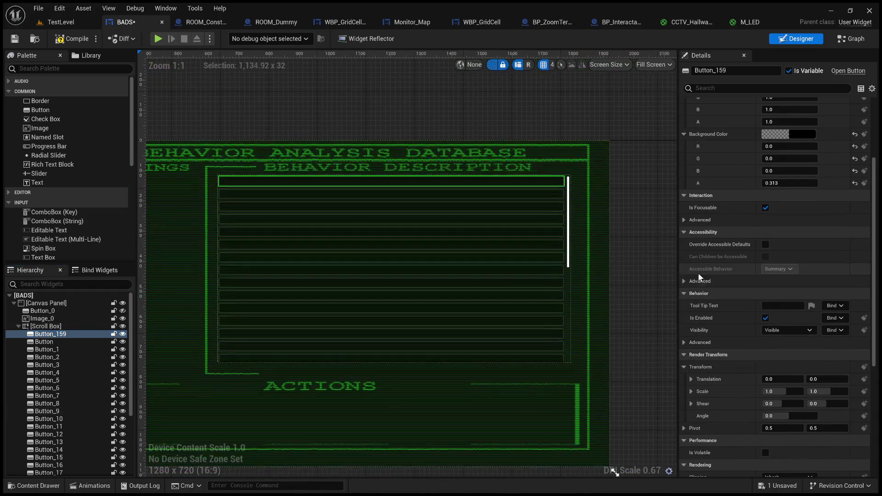
pyautogui.scroll(4, 705, 272)
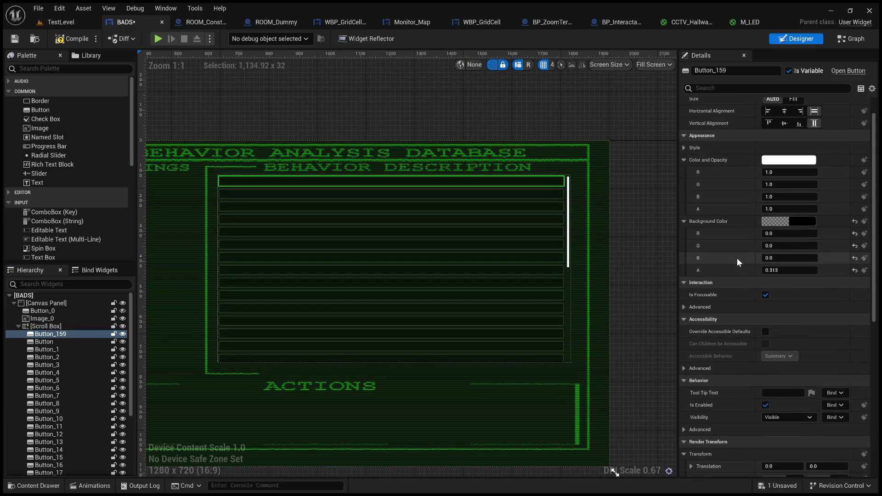
pyautogui.scroll(2, 750, 188)
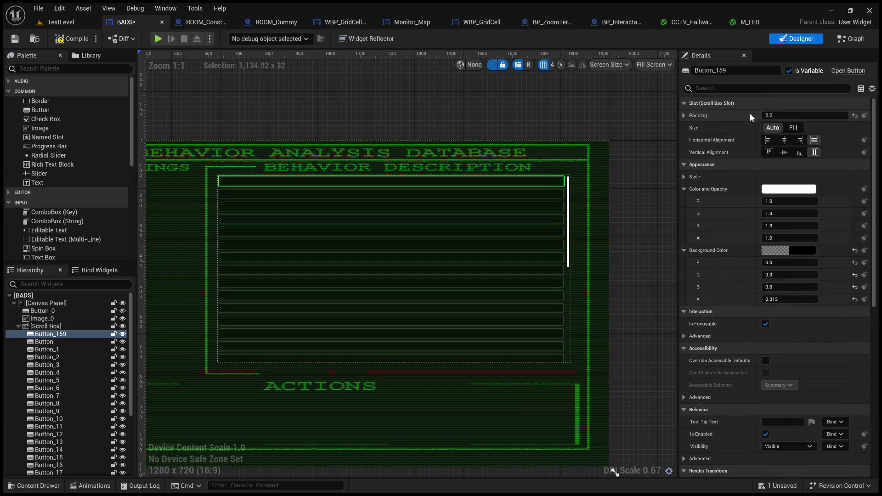
pyautogui.scroll(-3, 691, 342)
pyautogui.scroll(-1, 691, 341)
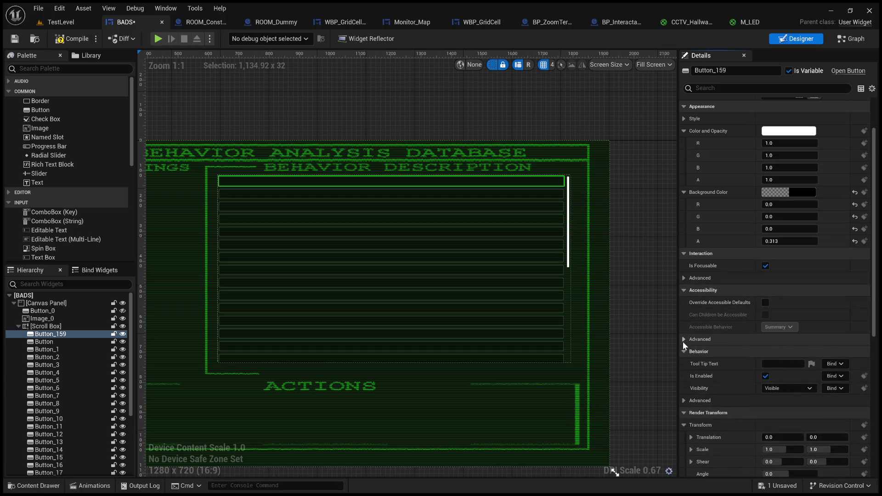
pyautogui.scroll(-4, 685, 343)
pyautogui.scroll(-6, 686, 342)
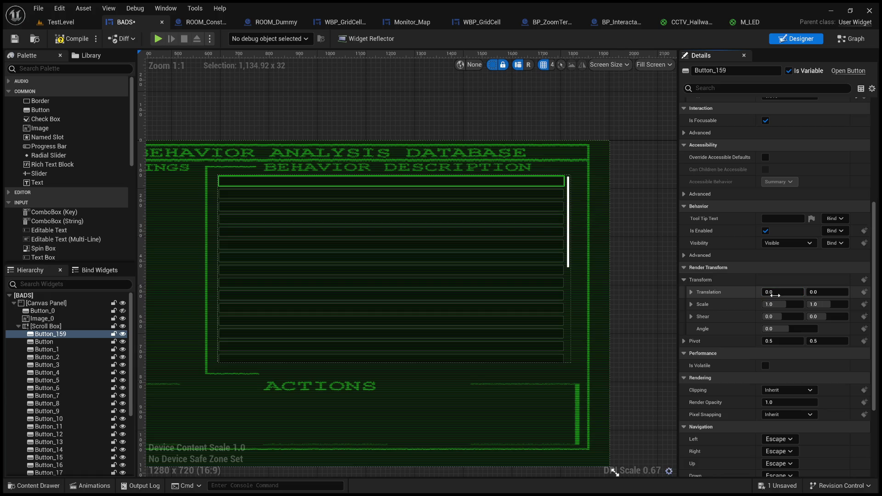
# Try narrowing Button_159's Scale X, undo it, then drag Scale Y to about 4.45.
pyautogui.moveTo(785, 302); pyautogui.dragTo(749, 302)
pyautogui.hotkey('ctrl', 'z')
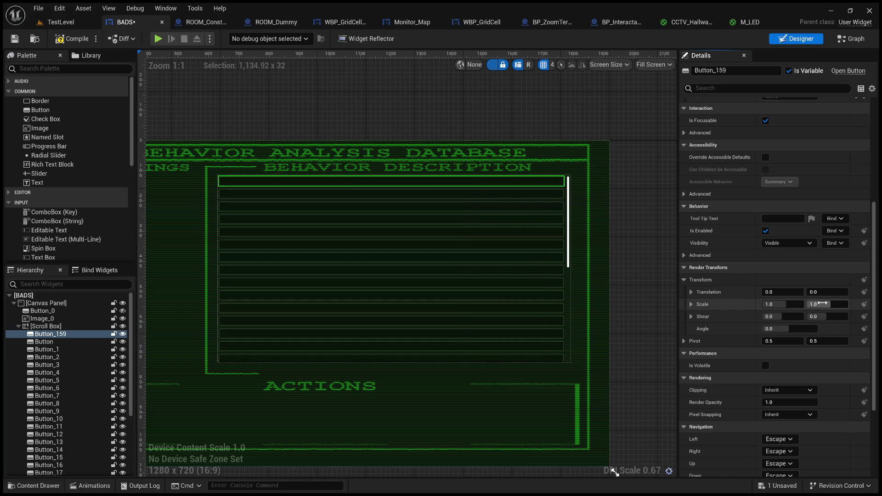
pyautogui.moveTo(819, 304); pyautogui.dragTo(848, 304)
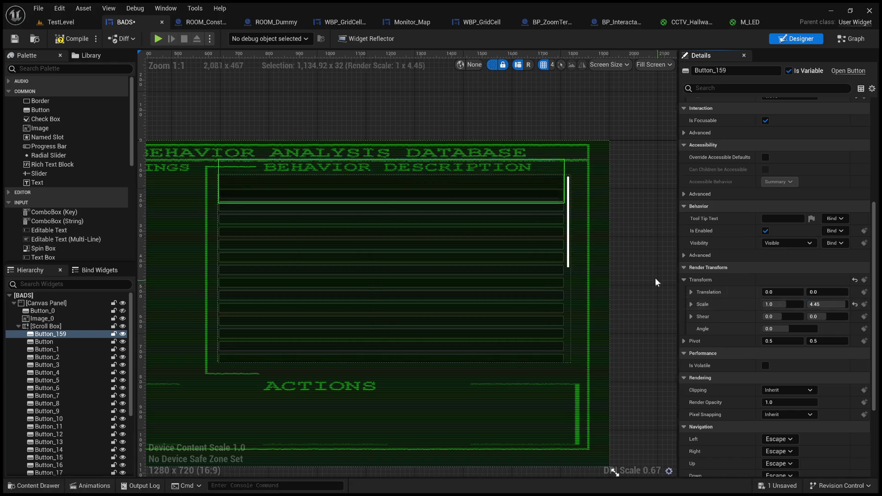
pyautogui.scroll(9, 688, 251)
# Set Button_159's Slot Padding to 15, then 20, then 50, and reselect the button and Image_0.
pyautogui.click(798, 116)
pyautogui.write('5.05.0')
pyautogui.press('Return')
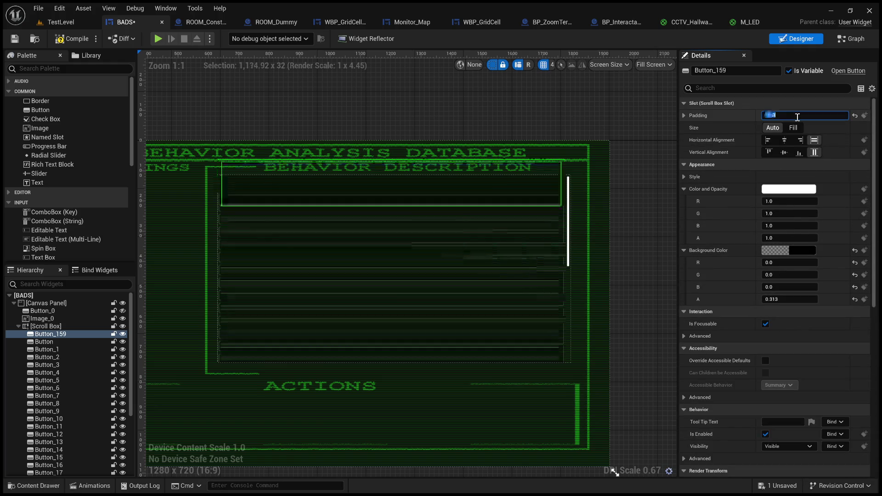
pyautogui.write('0')
pyautogui.press('Return')
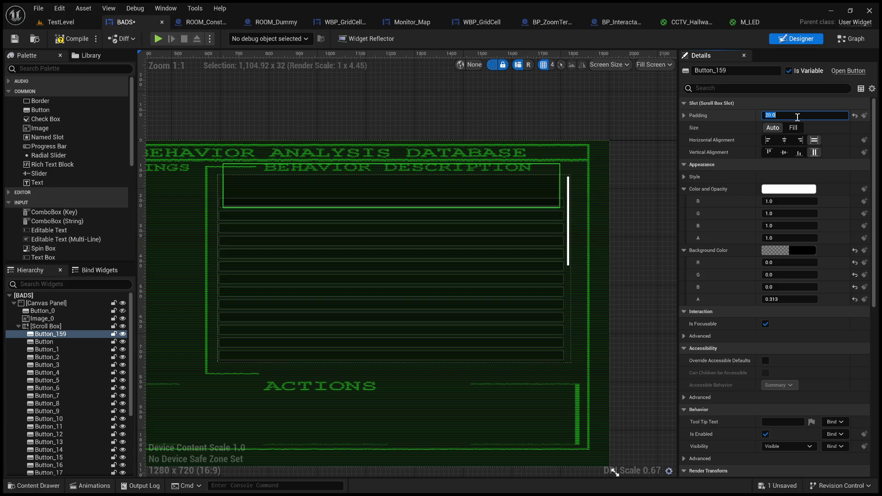
pyautogui.write('0')
pyautogui.press('Return')
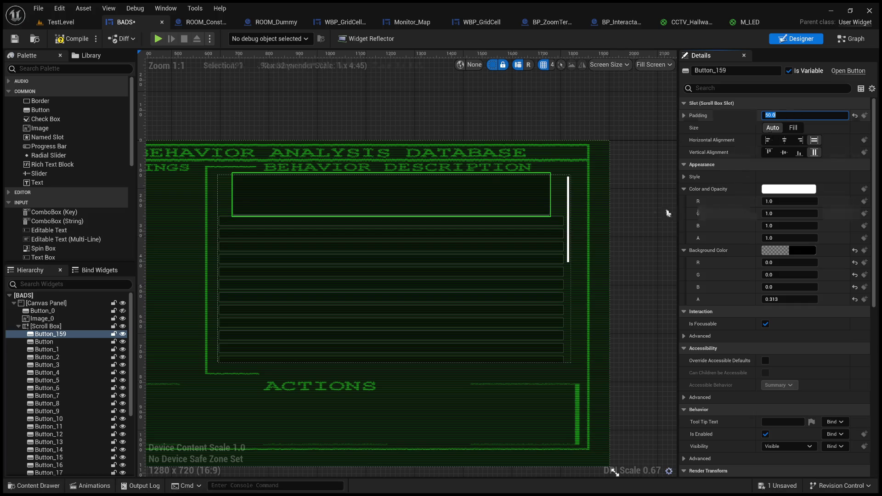
pyautogui.click(649, 207)
pyautogui.click(467, 213)
pyautogui.click(598, 272)
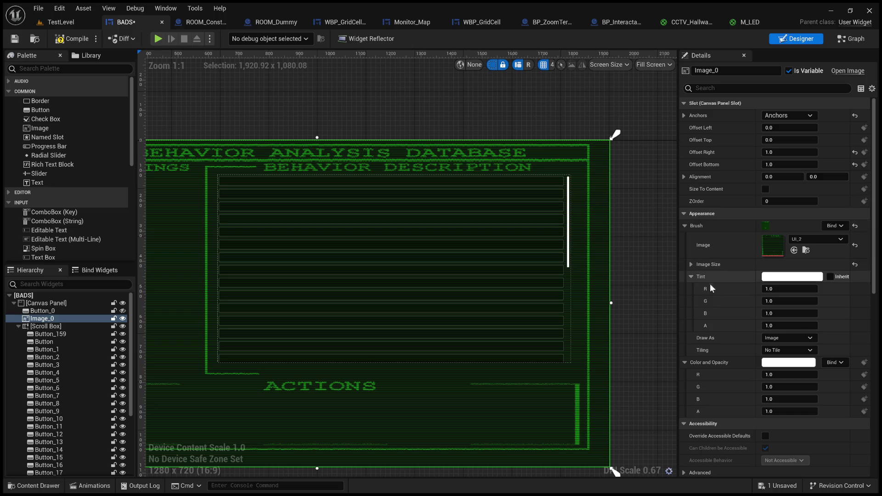
pyautogui.scroll(-2, 718, 294)
pyautogui.scroll(-5, 716, 319)
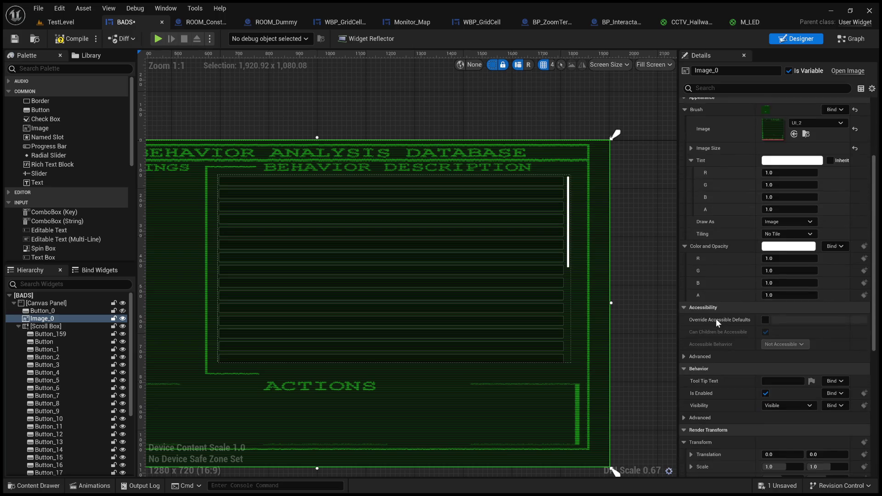
pyautogui.scroll(-3, 716, 318)
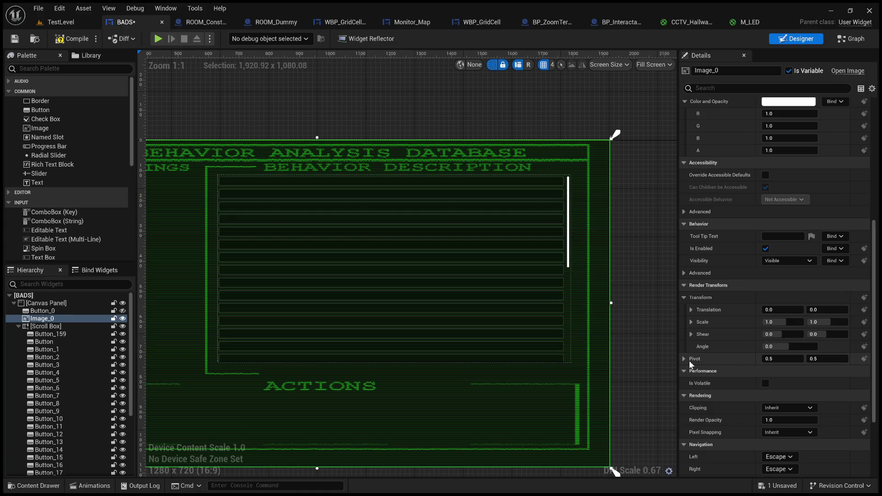
pyautogui.scroll(-2, 735, 382)
pyautogui.scroll(-2, 740, 382)
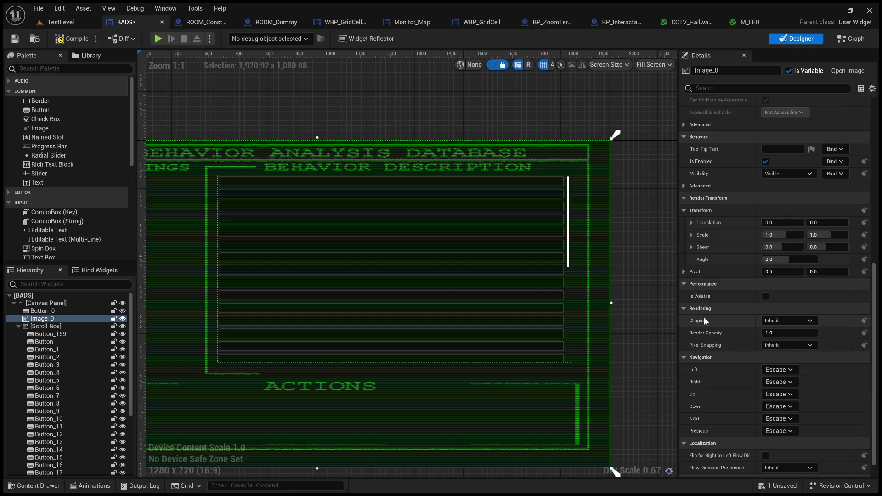
pyautogui.scroll(-1, 703, 368)
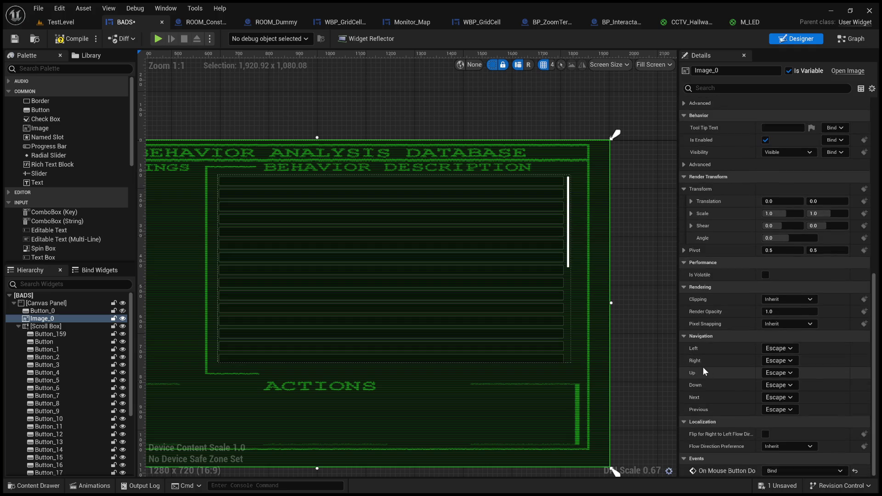
pyautogui.scroll(3, 704, 368)
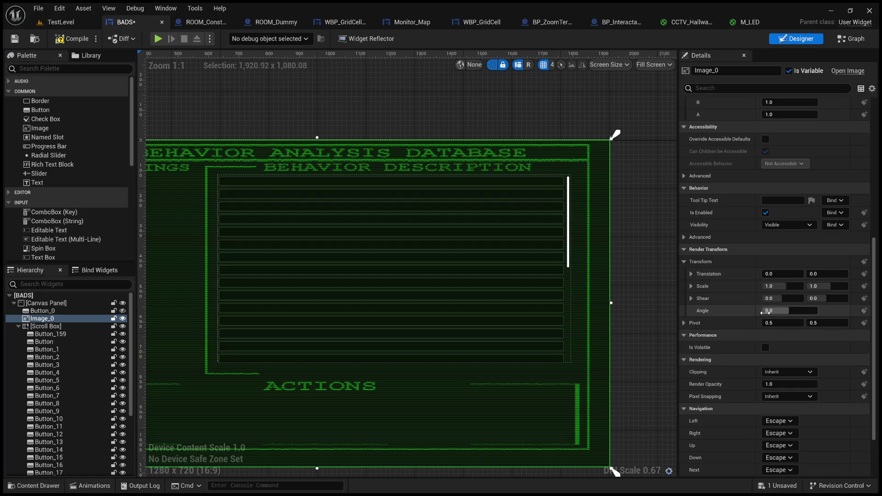
pyautogui.scroll(2, 699, 282)
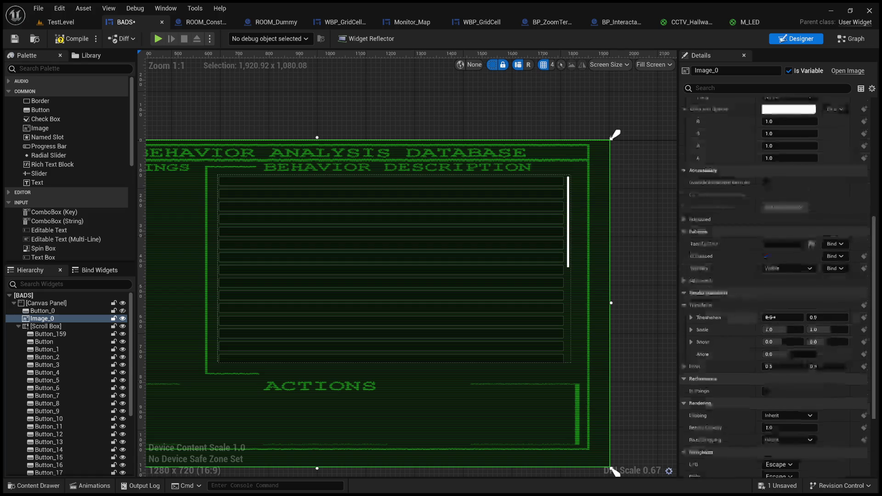
pyautogui.click(685, 281)
pyautogui.click(685, 281)
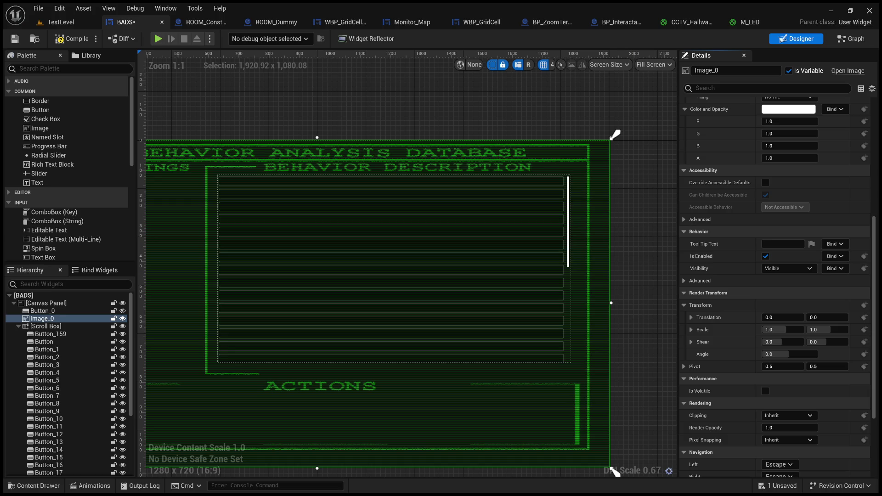
pyautogui.scroll(3, 777, 285)
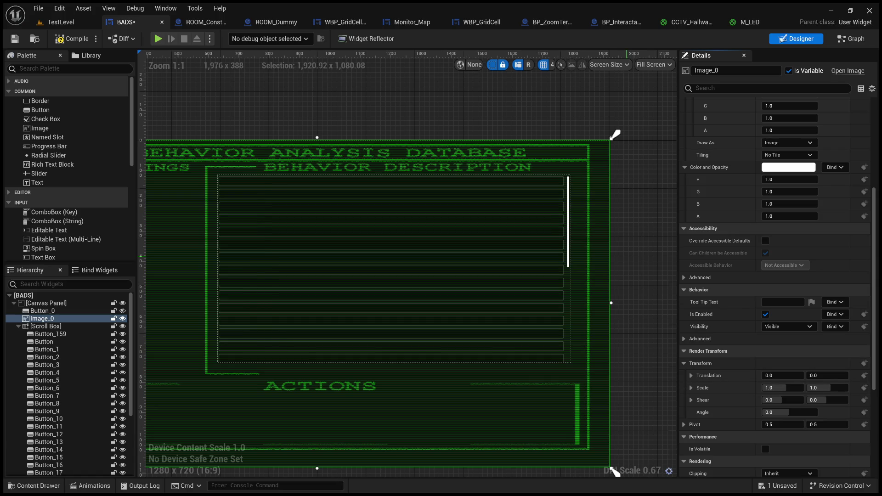
pyautogui.scroll(-2, 640, 262)
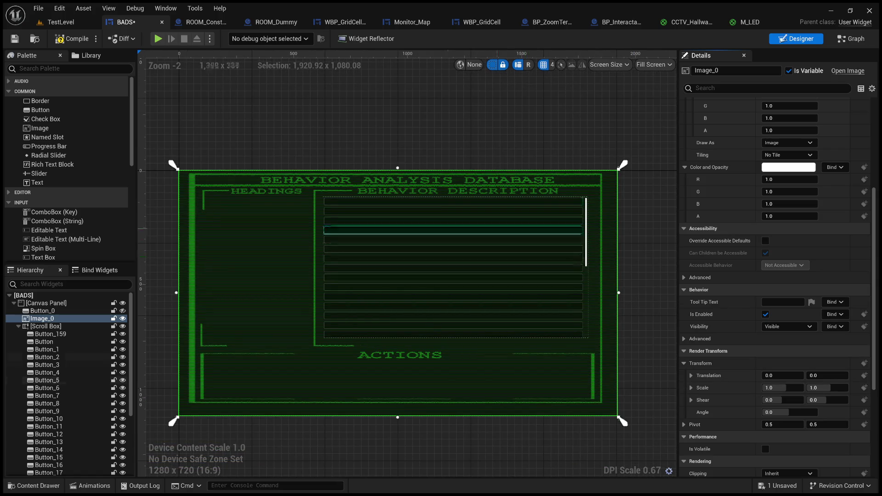
pyautogui.click(448, 202)
pyautogui.scroll(3, 468, 205)
pyautogui.scroll(1, 468, 205)
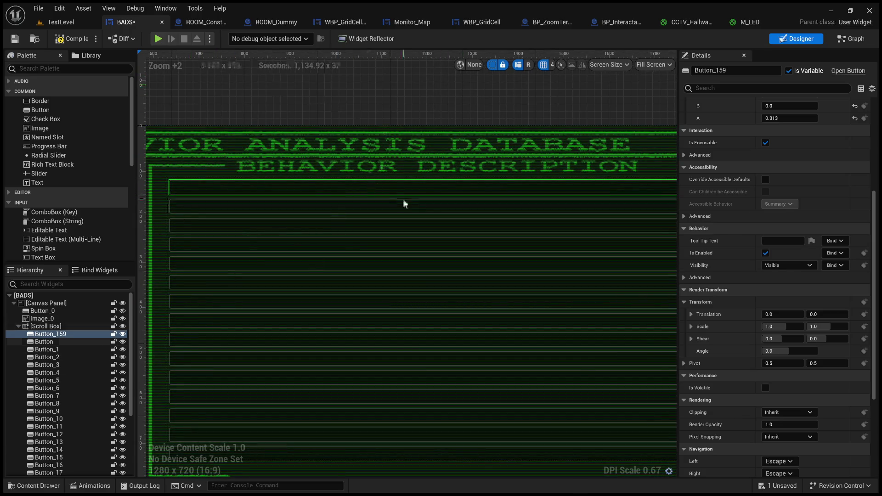
pyautogui.scroll(3, 723, 359)
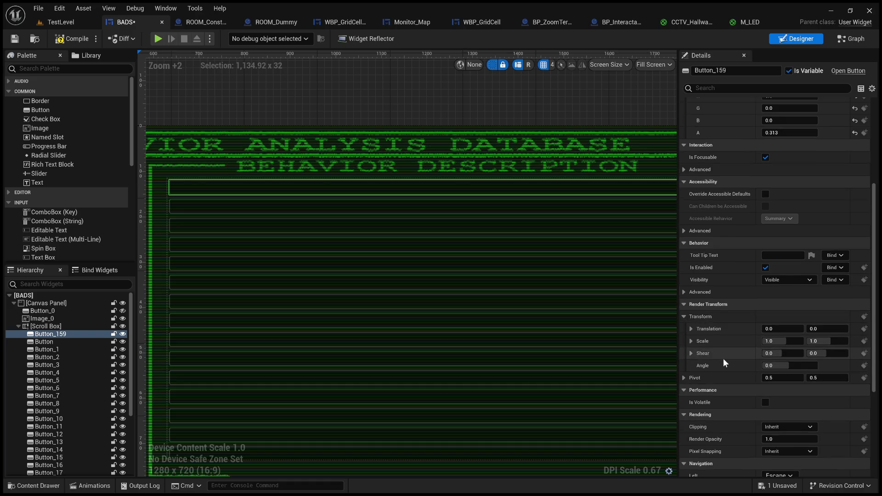
pyautogui.scroll(-4, 463, 266)
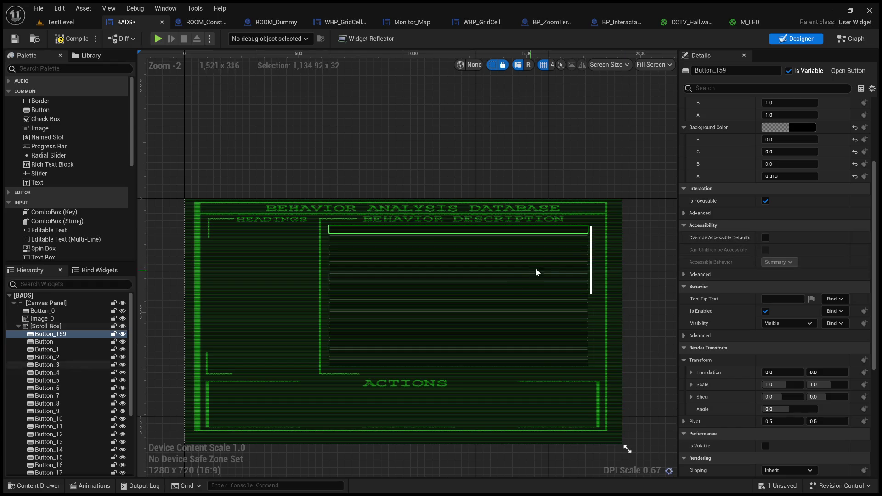
pyautogui.scroll(4, 648, 300)
pyautogui.scroll(-5, 637, 301)
pyautogui.scroll(5, 730, 240)
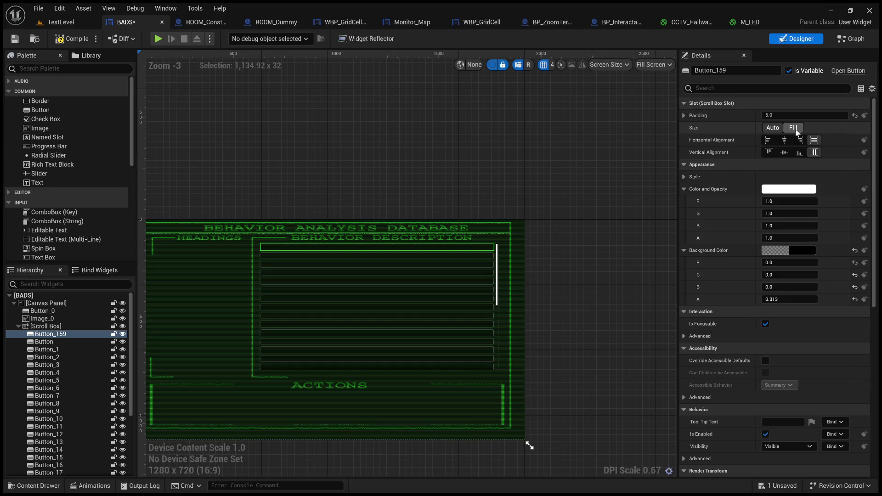
pyautogui.click(797, 132)
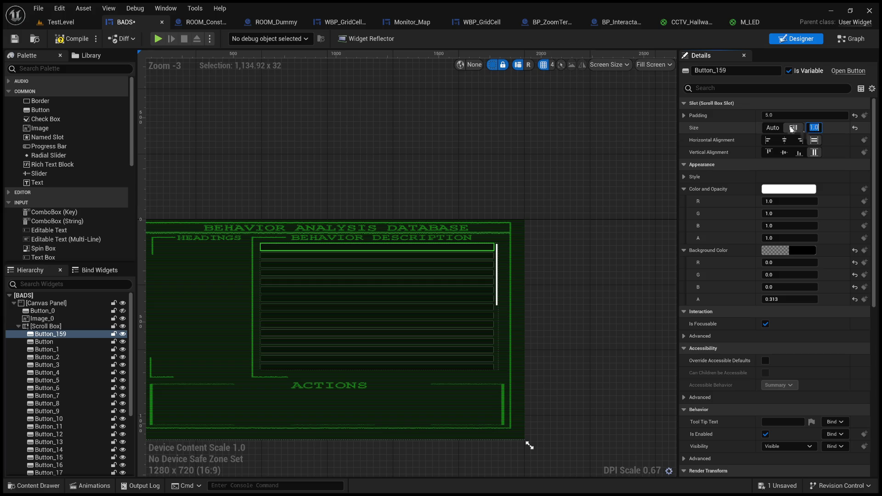
pyautogui.click(773, 128)
pyautogui.scroll(4, 387, 214)
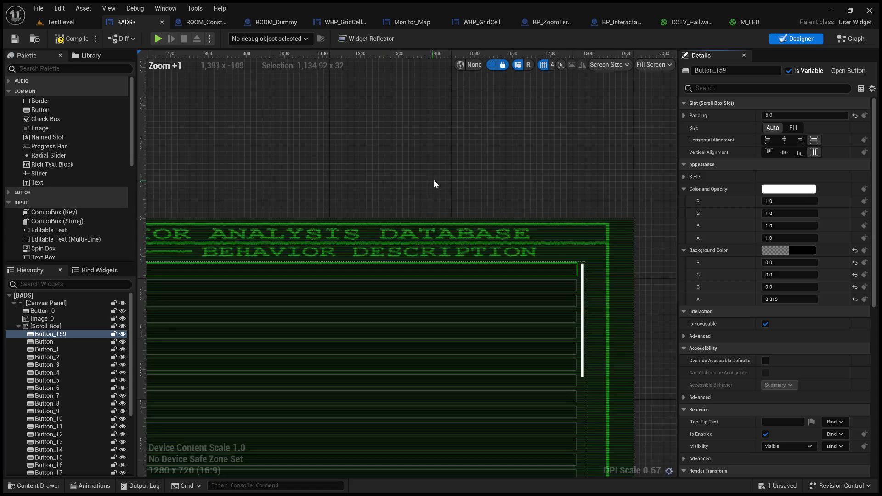
pyautogui.scroll(-1, 433, 182)
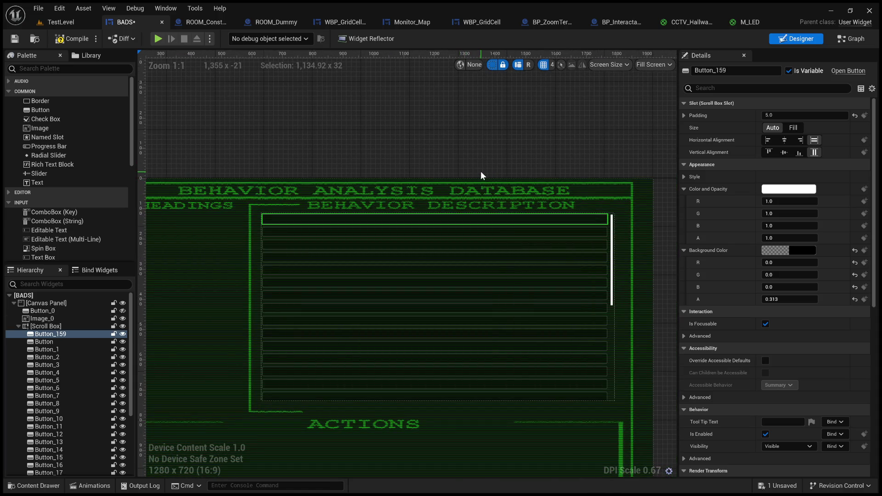
pyautogui.moveTo(426, 176)
pyautogui.mouseDown()
pyautogui.moveTo(447, 164)
pyautogui.moveTo(452, 143)
pyautogui.mouseUp()
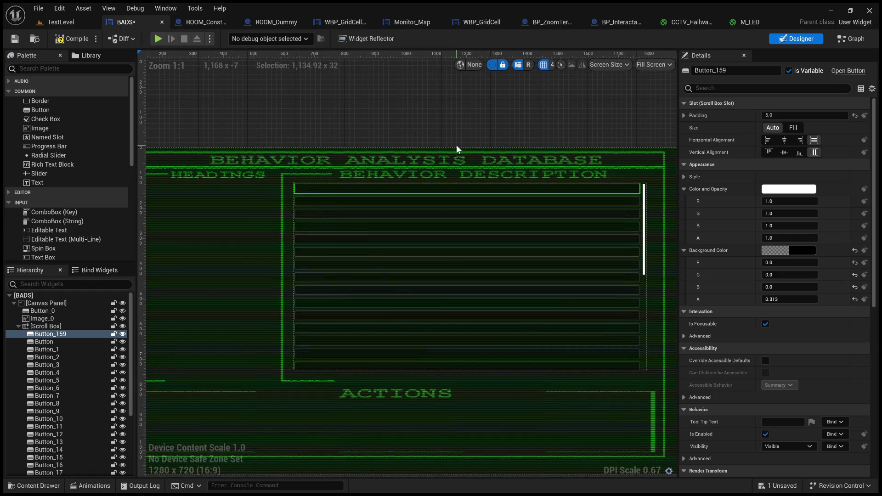
pyautogui.moveTo(464, 145); pyautogui.dragTo(490, 131)
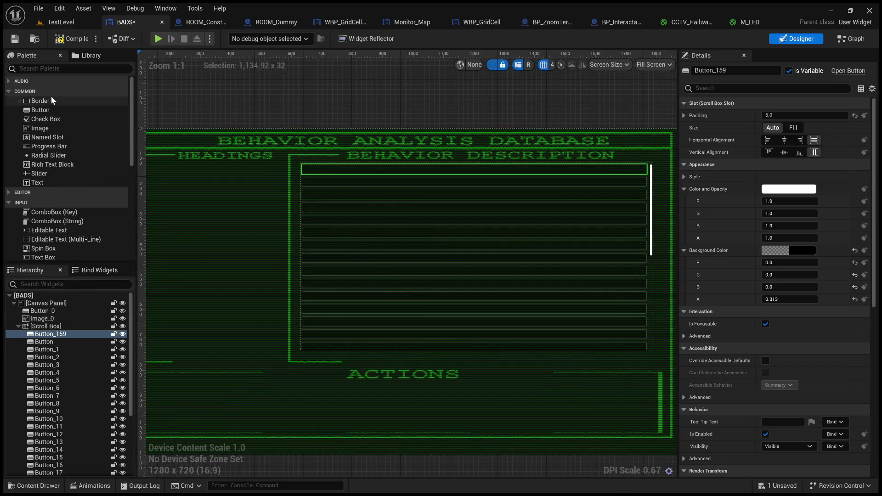
# Add a Size Box inside Button_159 and set the button's Scale Y to 5.
pyautogui.write('siz')
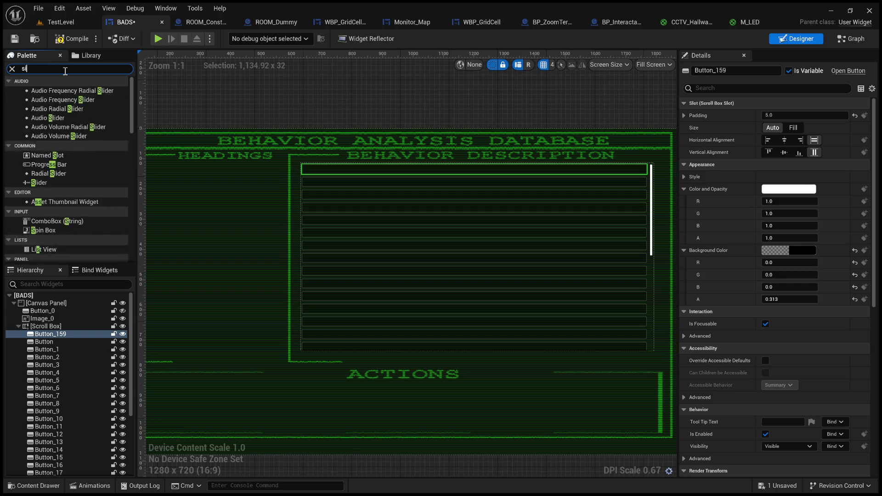
pyautogui.moveTo(67, 90)
pyautogui.mouseDown()
pyautogui.moveTo(53, 281)
pyautogui.moveTo(59, 335)
pyautogui.mouseUp()
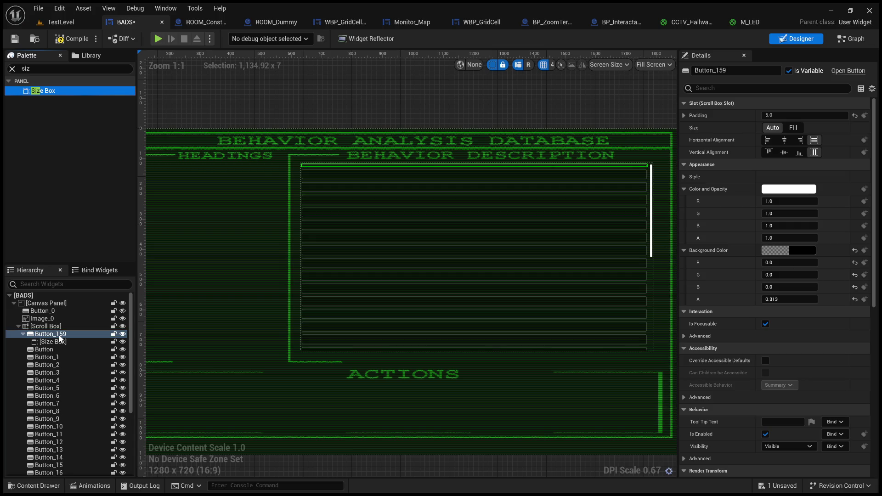
pyautogui.scroll(-5, 711, 315)
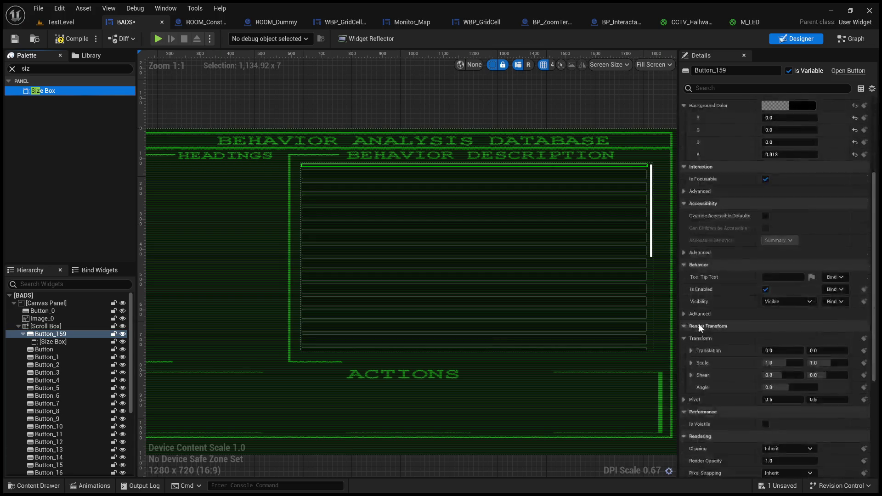
pyautogui.moveTo(819, 366); pyautogui.dragTo(814, 364)
pyautogui.click(814, 364)
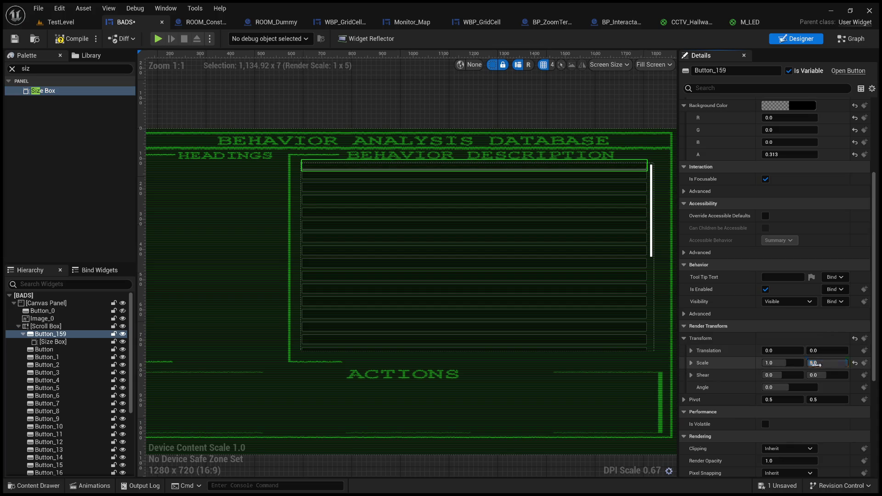
pyautogui.press('Return')
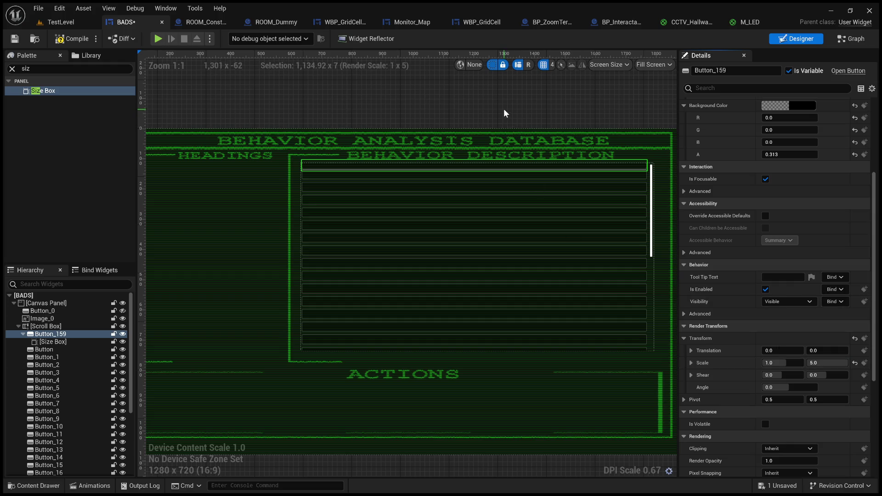
pyautogui.scroll(3, 504, 111)
# Give the Size Box Scale Y 5 and Fill horizontal and vertical alignment.
pyautogui.click(53, 342)
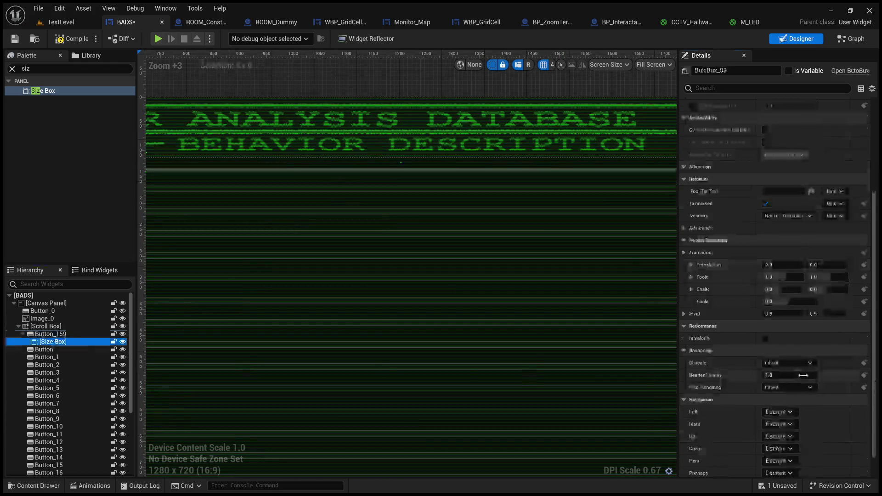
pyautogui.click(818, 277)
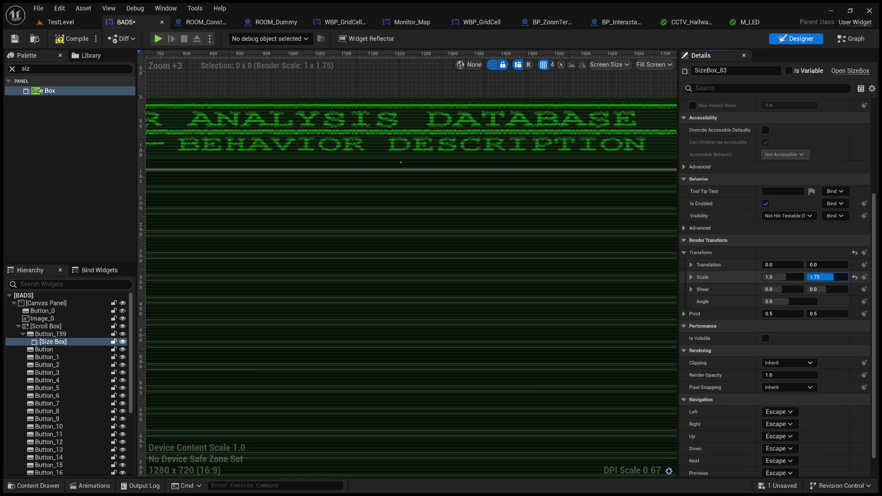
pyautogui.write('5')
pyautogui.press('Return')
pyautogui.scroll(-4, 469, 250)
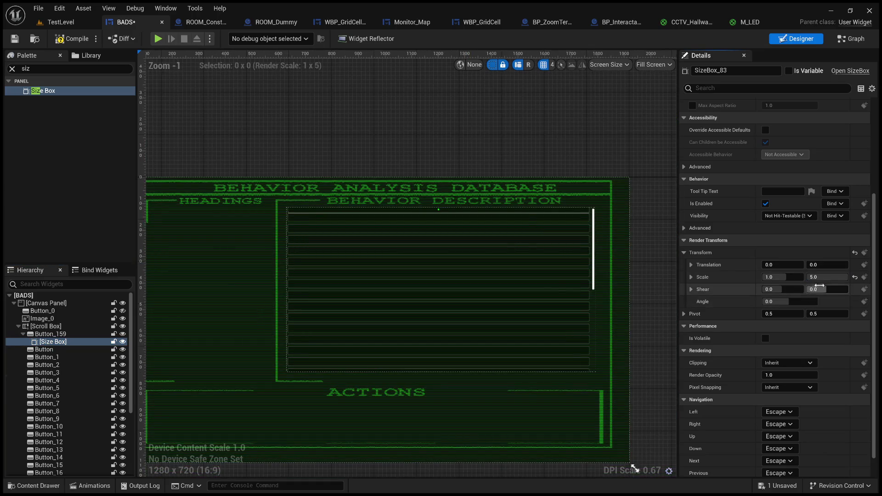
pyautogui.scroll(3, 754, 315)
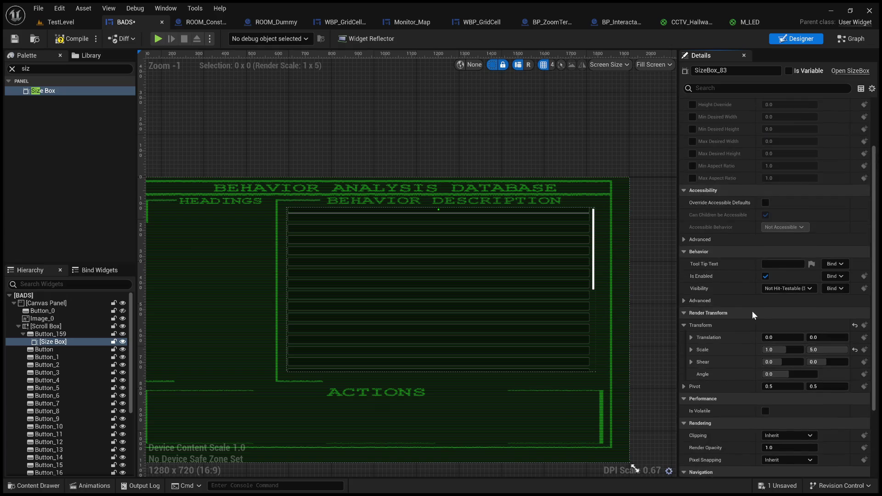
pyautogui.scroll(3, 752, 311)
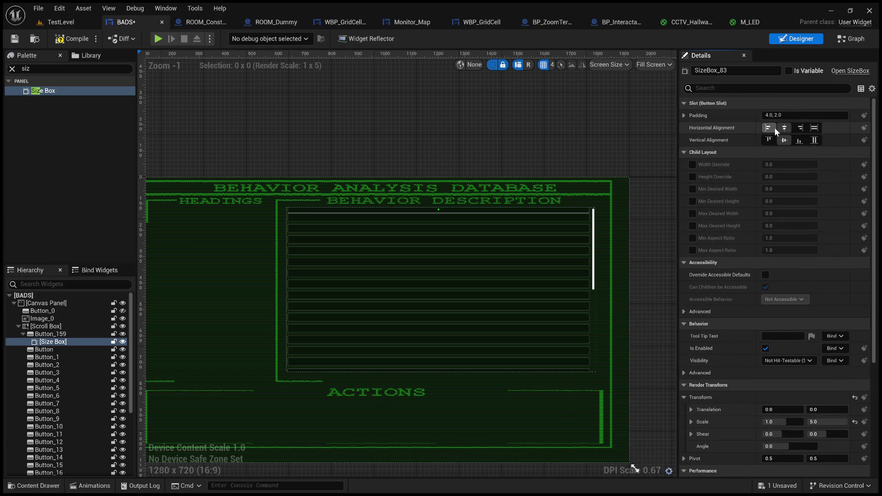
pyautogui.click(815, 128)
pyautogui.click(815, 140)
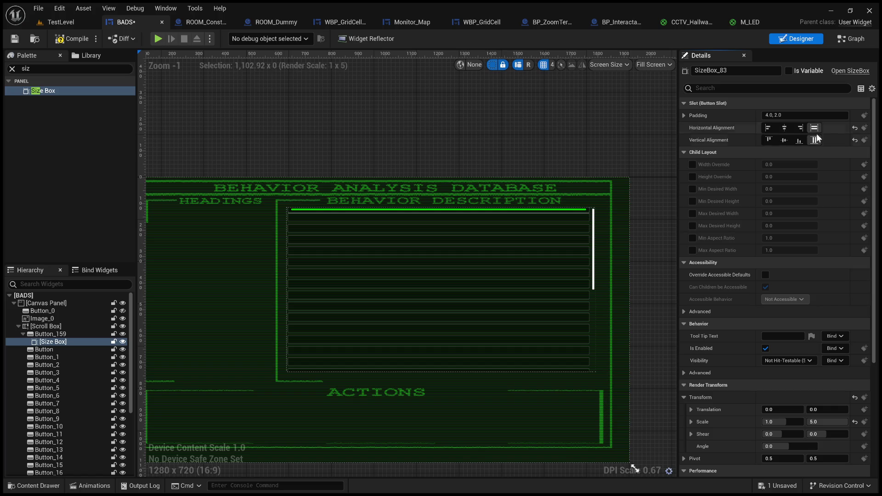
pyautogui.scroll(-2, 786, 317)
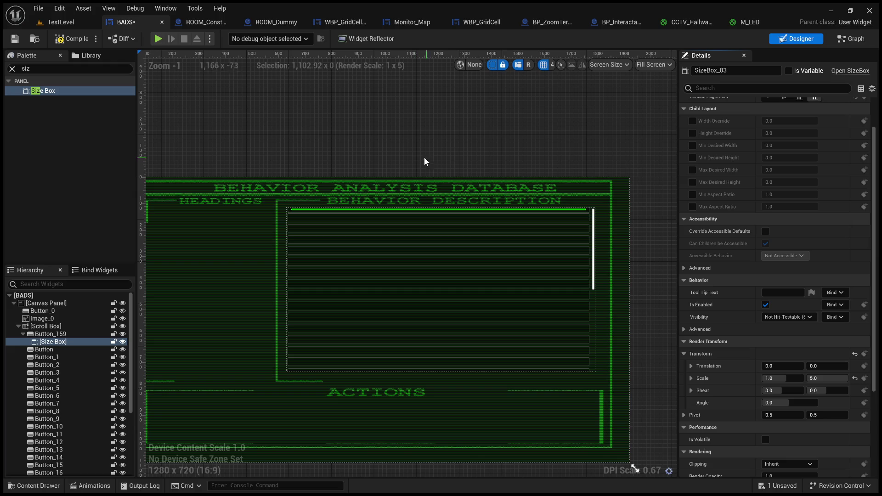
# Delete the Size Box from Button_159 and reselect the button.
pyautogui.click(46, 319)
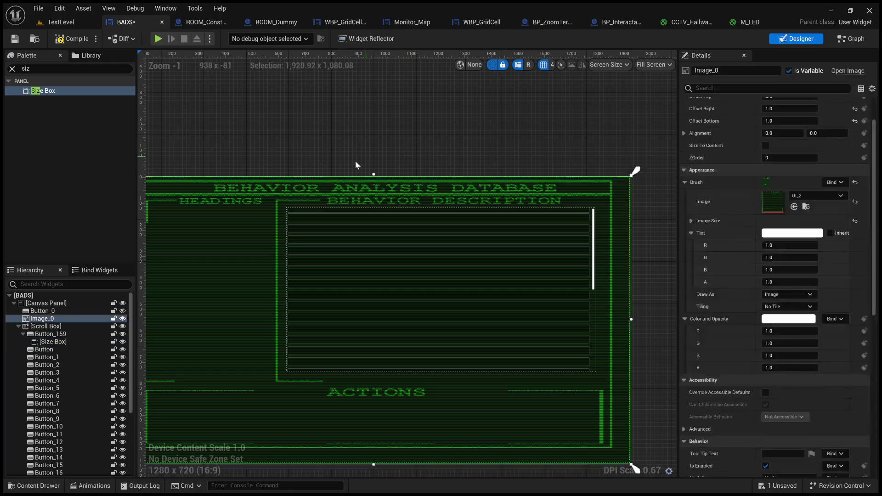
pyautogui.click(60, 342)
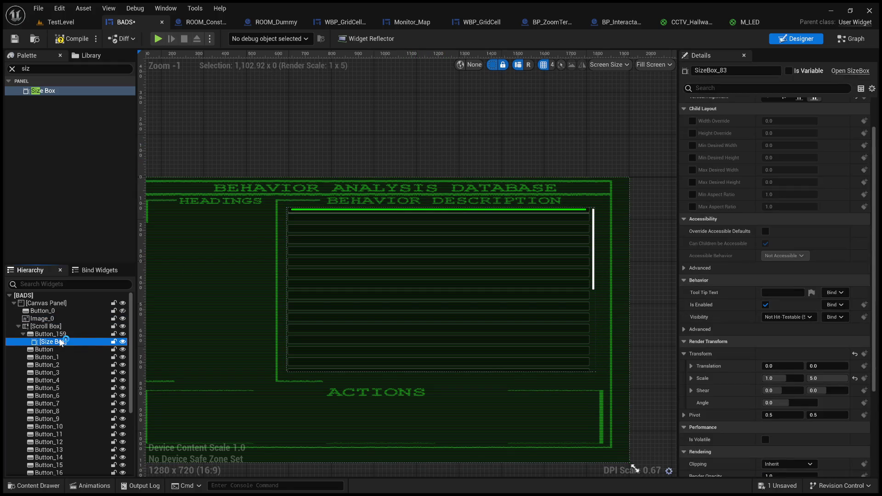
pyautogui.press('Delete')
pyautogui.scroll(4, 337, 226)
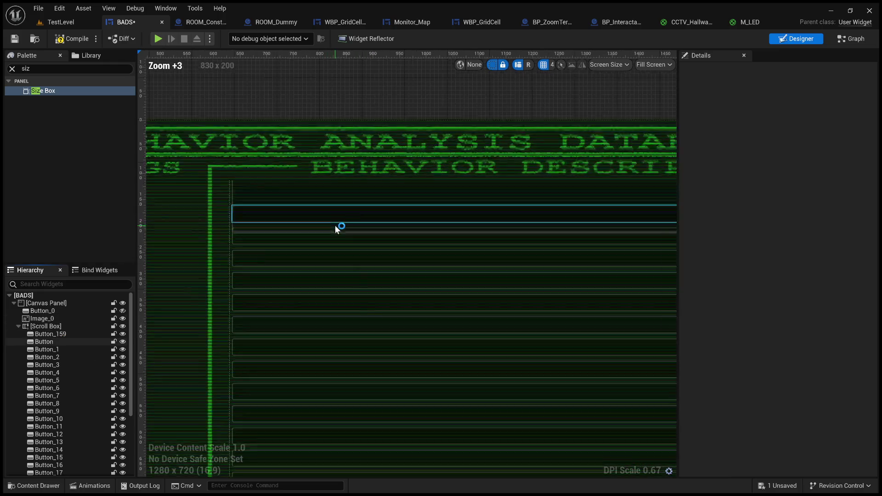
pyautogui.click(365, 183)
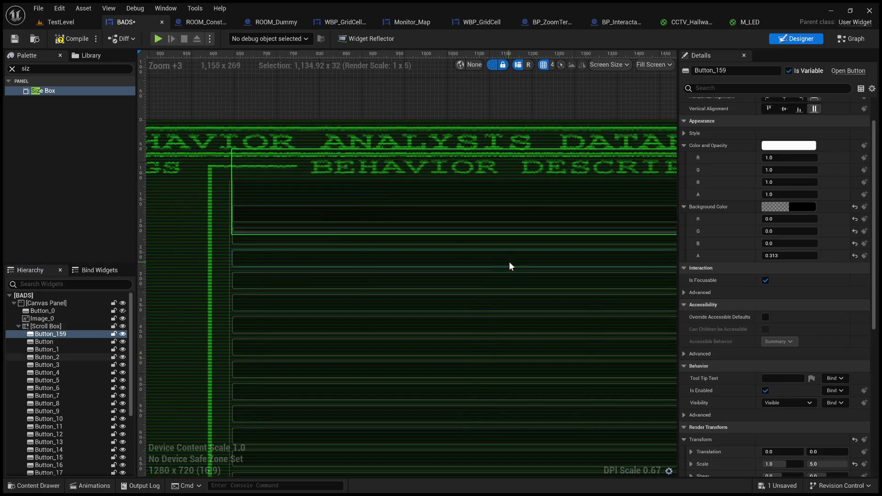
pyautogui.scroll(-3, 404, 255)
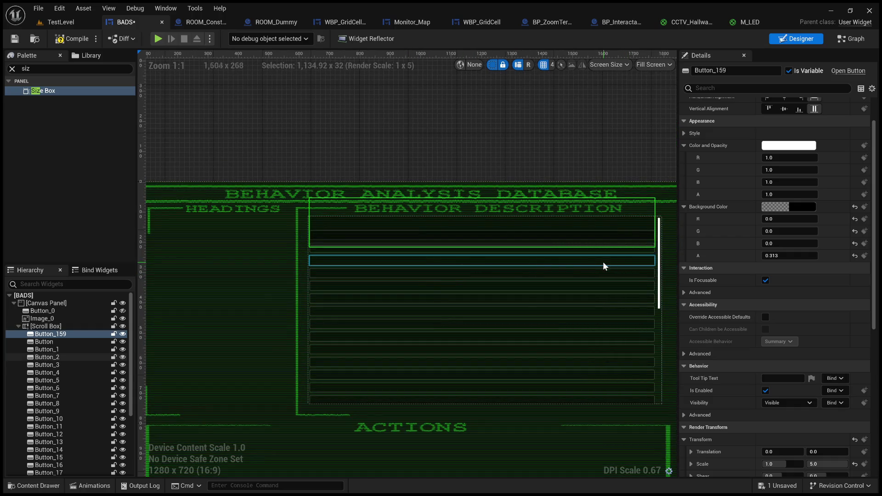